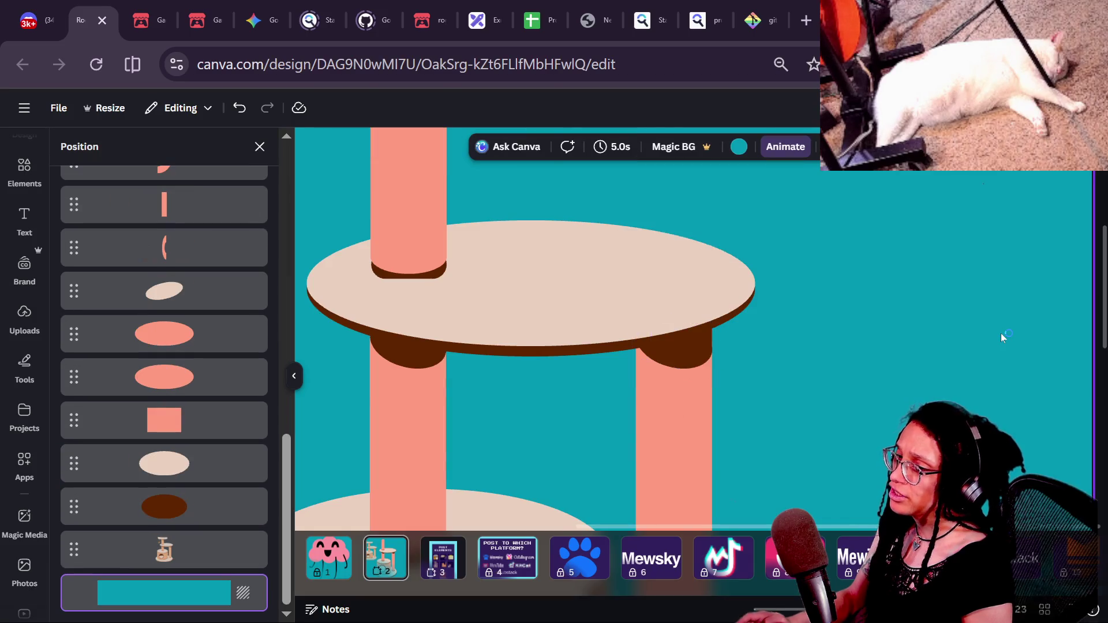
- Move the dark cap from the middle post down to the right post's base
{"action": "scroll", "coordinate": [954, 389], "scroll_direction": "down", "scroll_amount": 1}
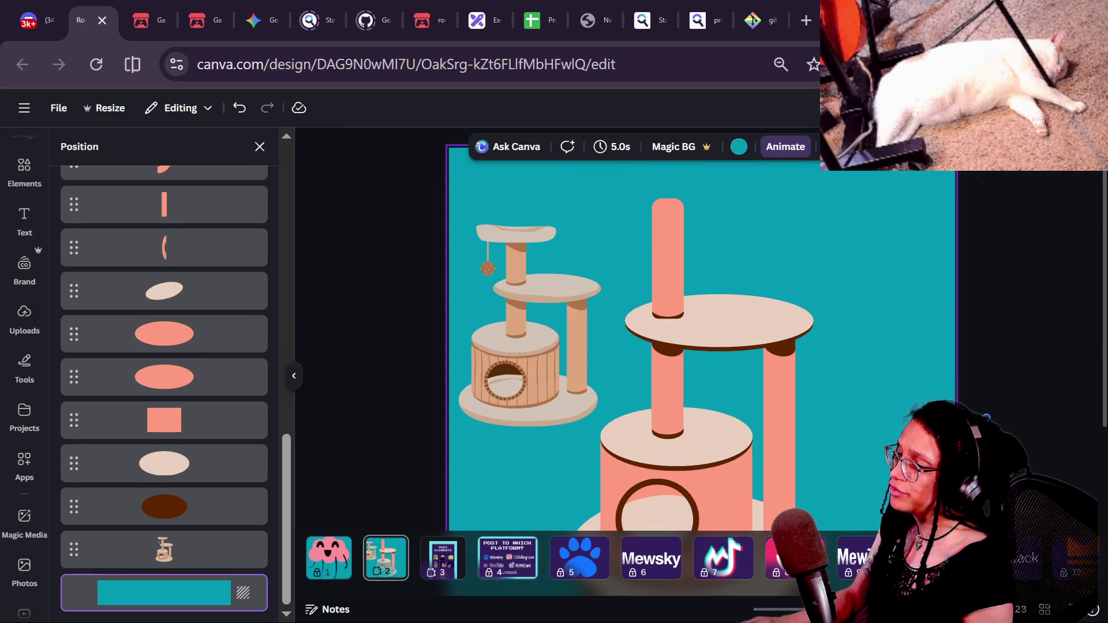
{"action": "scroll", "coordinate": [954, 389], "scroll_direction": "down", "scroll_amount": 2}
{"action": "key", "text": "Escape"}
{"action": "scroll", "coordinate": [871, 430], "scroll_direction": "down", "scroll_amount": 3}
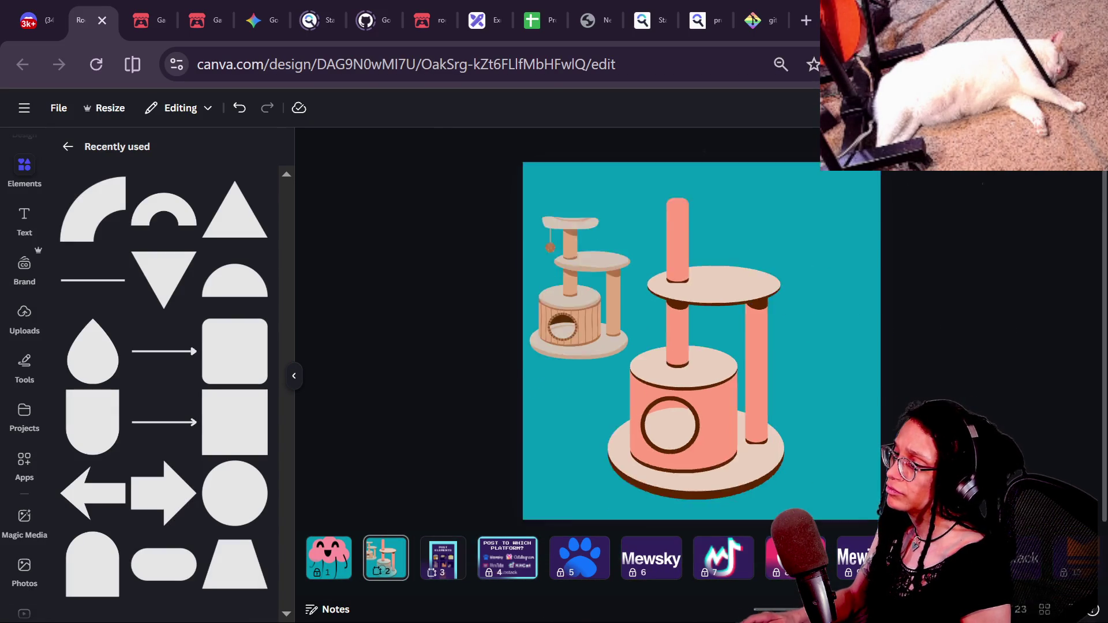
{"action": "scroll", "coordinate": [871, 430], "scroll_direction": "up", "scroll_amount": 2}
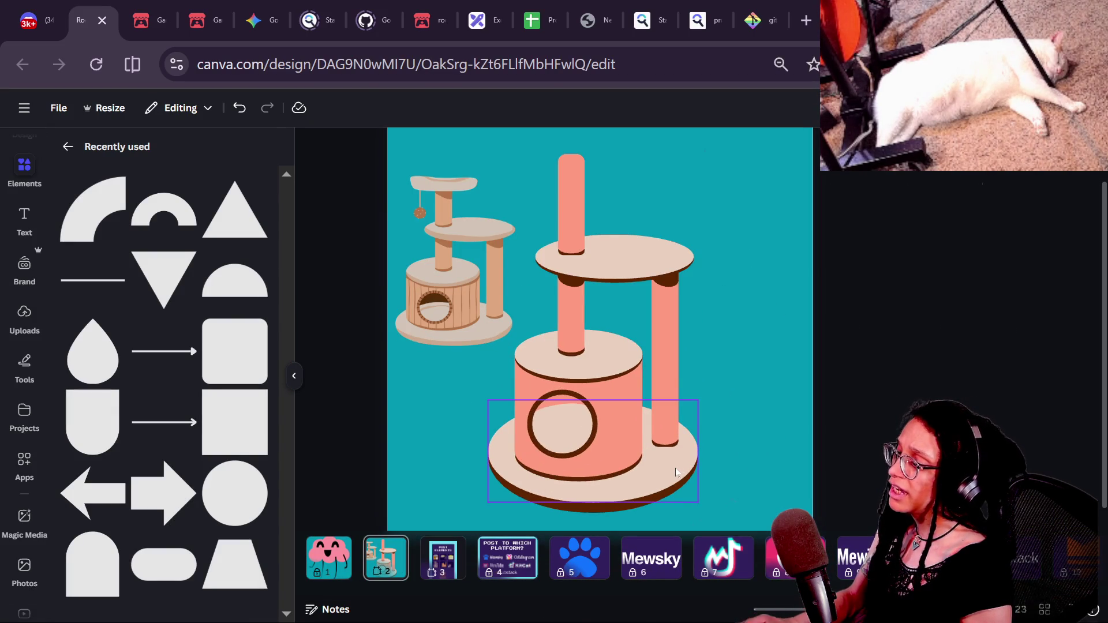
{"action": "scroll", "coordinate": [675, 469], "scroll_direction": "up", "scroll_amount": 2}
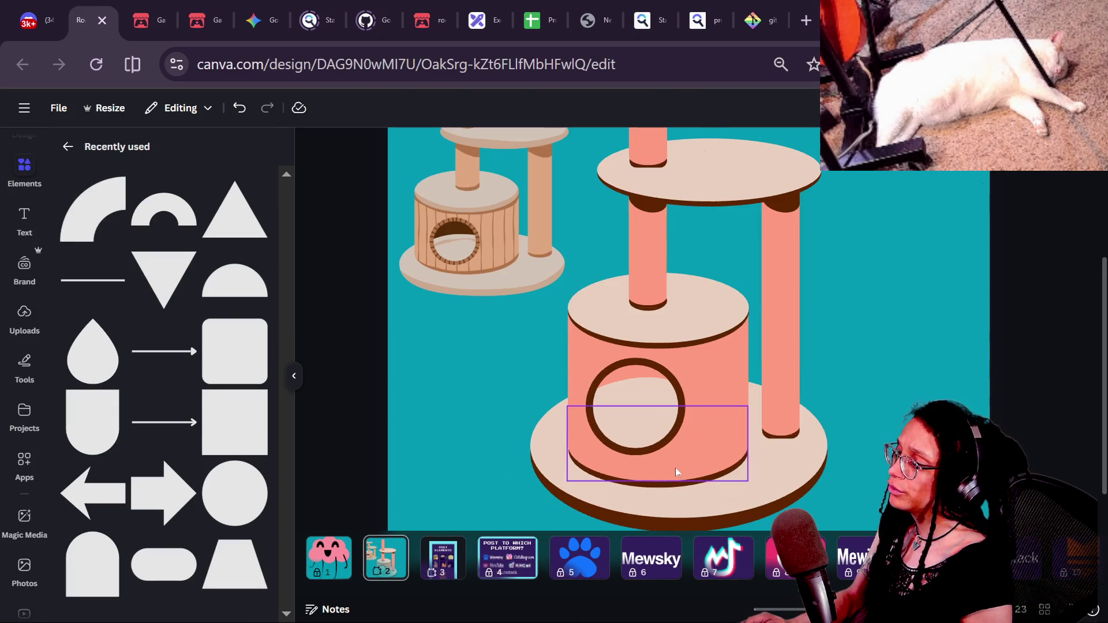
{"action": "double_click", "coordinate": [649, 307]}
{"action": "mouse_move", "coordinate": [673, 342]}
{"action": "left_mouse_down"}
{"action": "mouse_move", "coordinate": [741, 415]}
{"action": "mouse_move", "coordinate": [797, 441]}
{"action": "mouse_move", "coordinate": [803, 465]}
{"action": "left_mouse_up"}
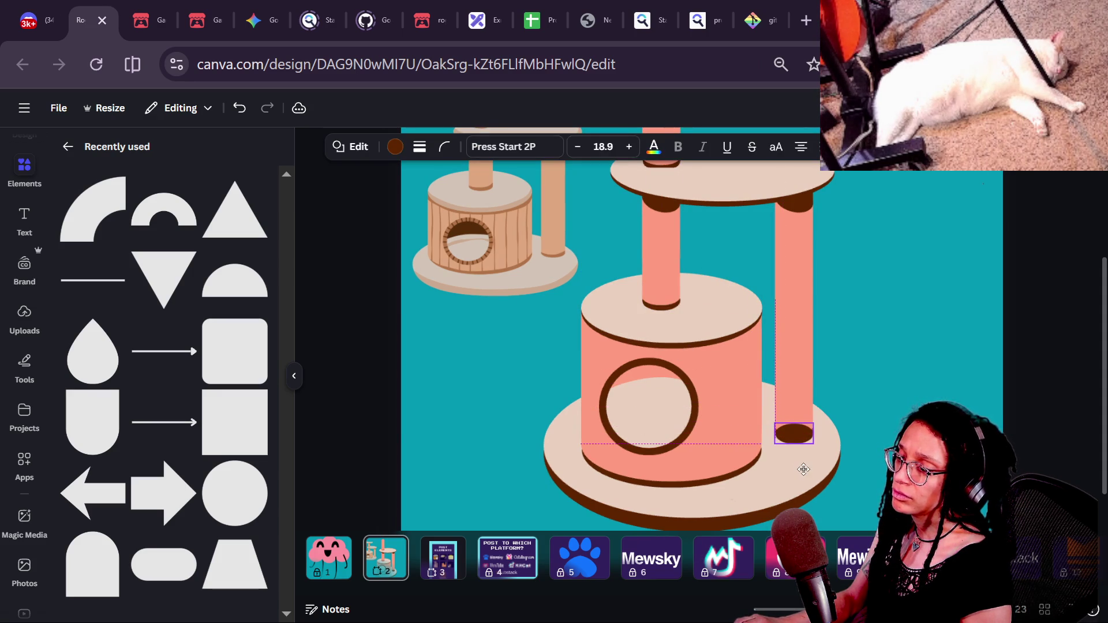
- Tuck the cap behind the right post with Send Backward (Ctrl+[), keeping its original position
{"action": "scroll", "coordinate": [802, 462], "scroll_direction": "up", "scroll_amount": 5}
{"action": "left_click_drag", "start_coordinate": [814, 375], "coordinate": [814, 367]}
{"action": "key", "text": "ctrl+bracketleft"}
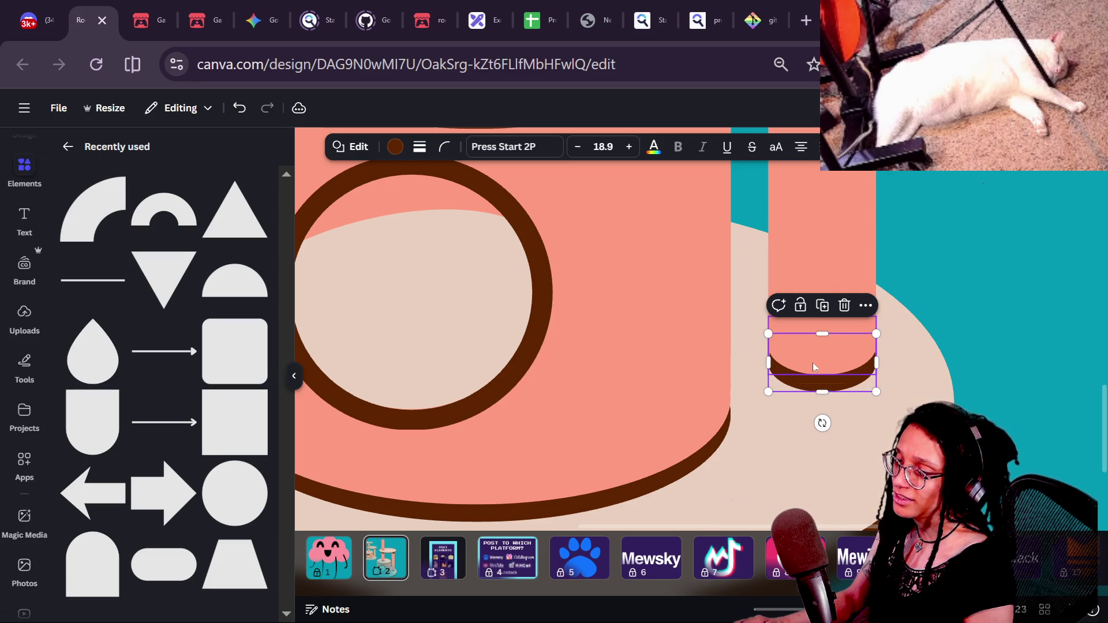
{"action": "key", "text": "ctrl+z"}
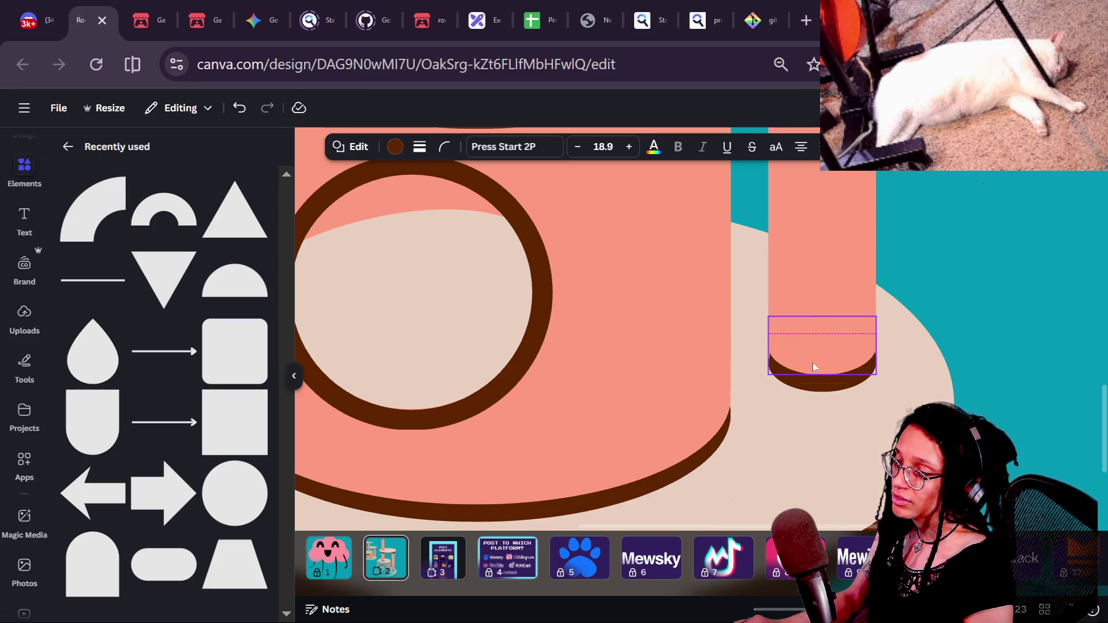
{"action": "left_click", "coordinate": [1028, 337]}
{"action": "scroll", "coordinate": [1027, 337], "scroll_direction": "down", "scroll_amount": 3}
{"action": "left_click", "coordinate": [1030, 333]}
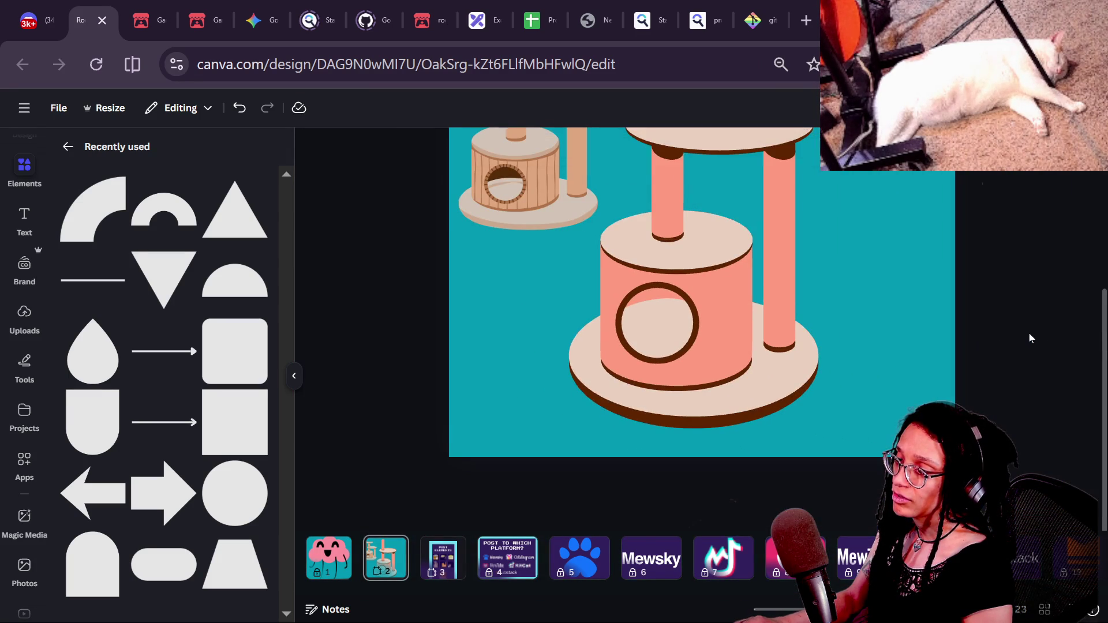
{"action": "scroll", "coordinate": [850, 345], "scroll_direction": "up", "scroll_amount": 5}
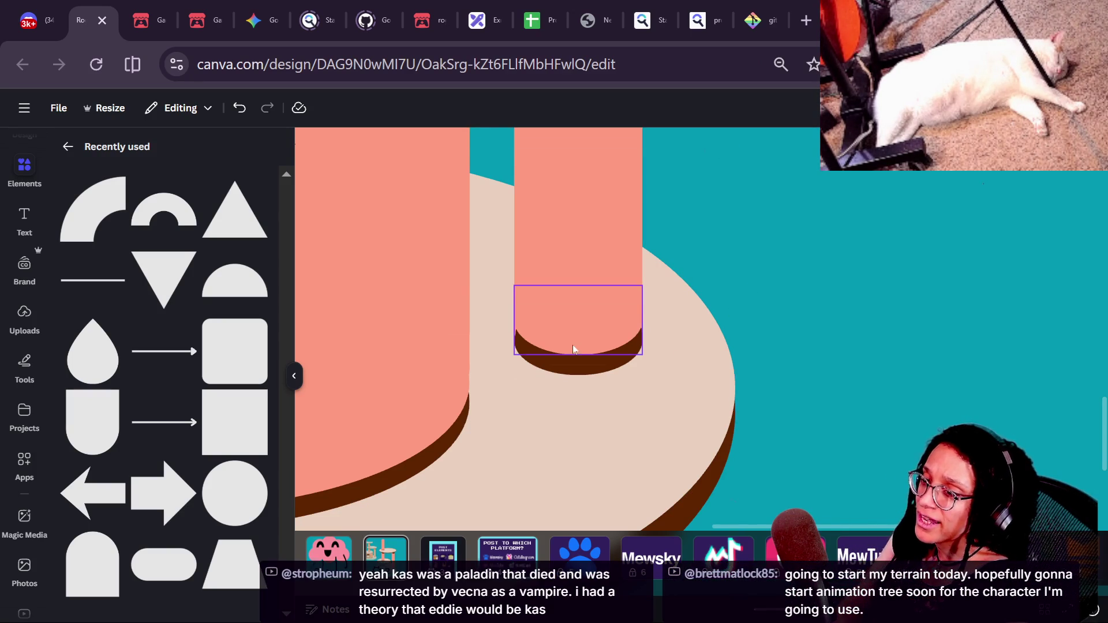
- Select and inspect the dark cap beneath the right post
{"action": "left_click", "coordinate": [566, 376]}
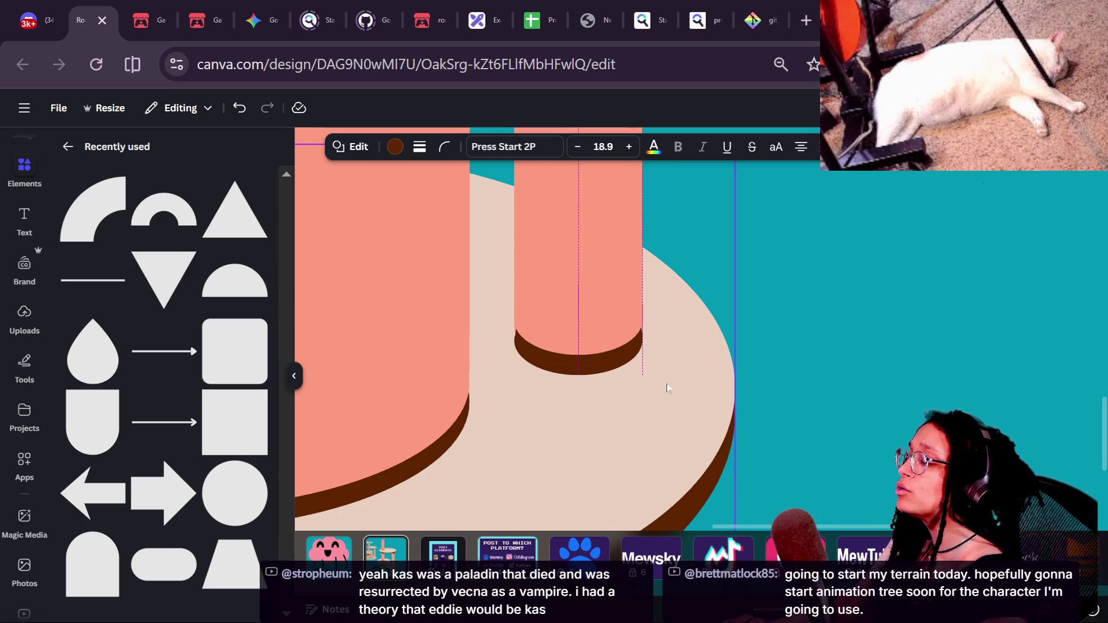
{"action": "left_click", "coordinate": [513, 342]}
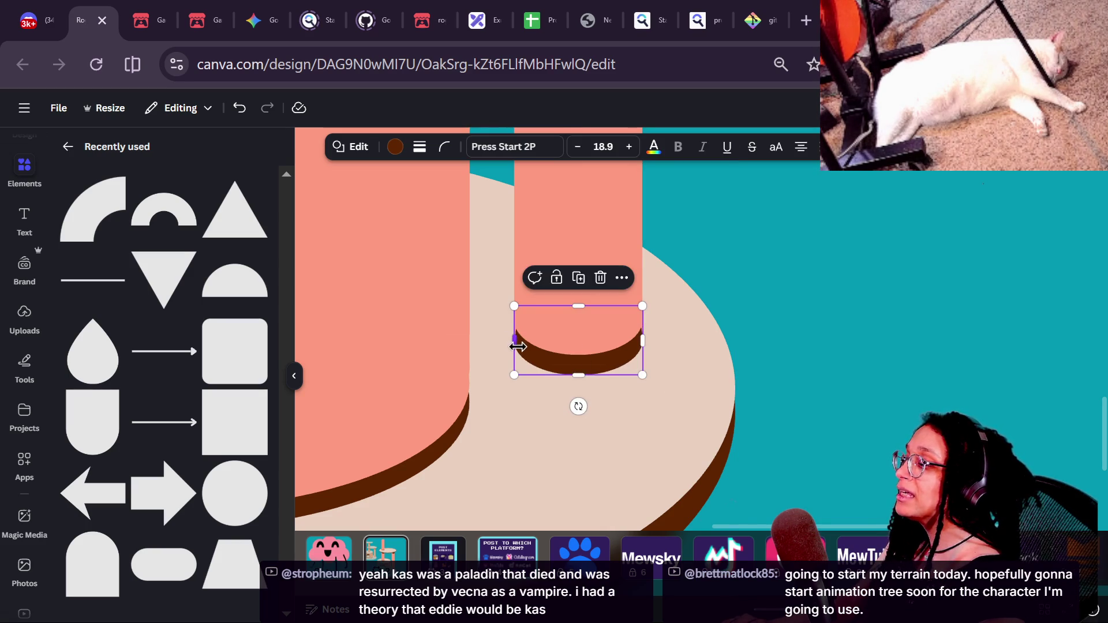
{"action": "left_click", "coordinate": [760, 376]}
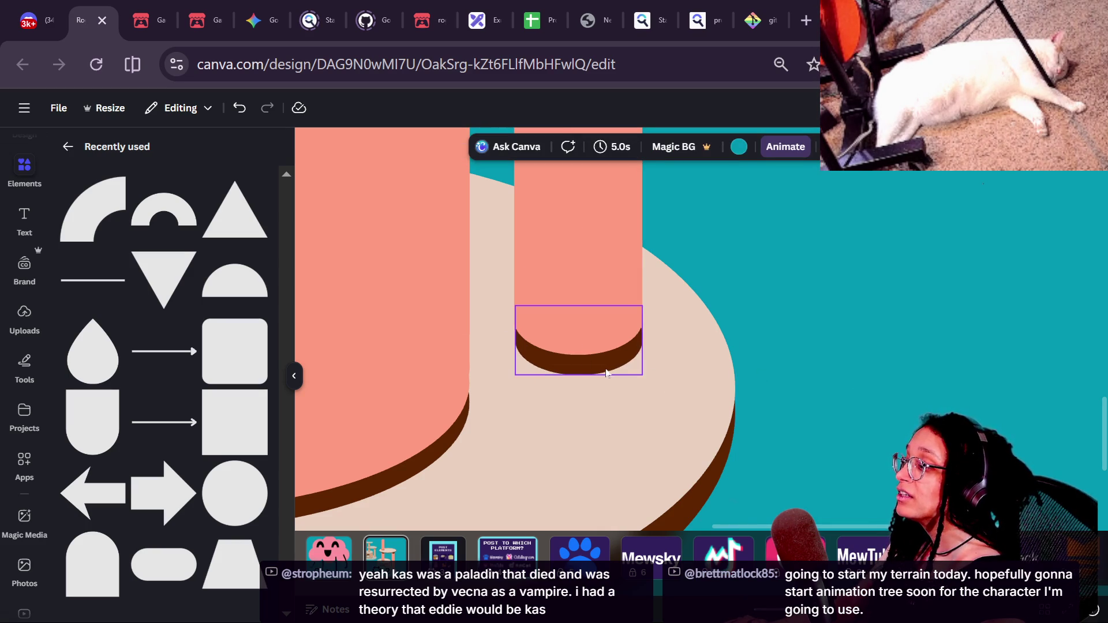
{"action": "scroll", "coordinate": [844, 412], "scroll_direction": "down", "scroll_amount": 2}
{"action": "scroll", "coordinate": [844, 412], "scroll_direction": "down", "scroll_amount": 5}
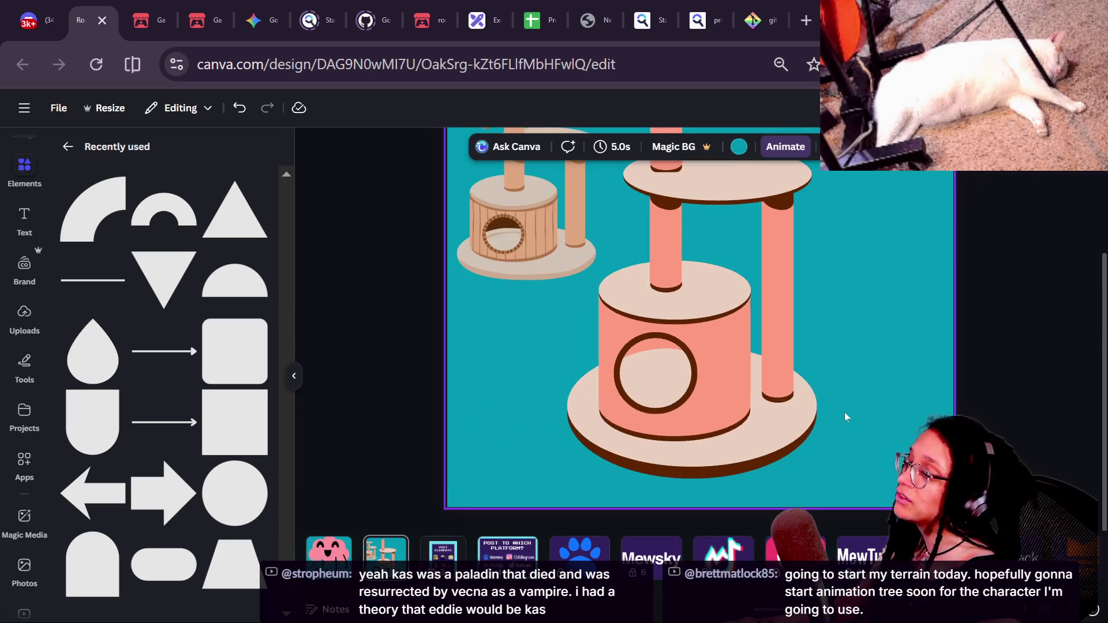
{"action": "scroll", "coordinate": [848, 409], "scroll_direction": "up", "scroll_amount": 5}
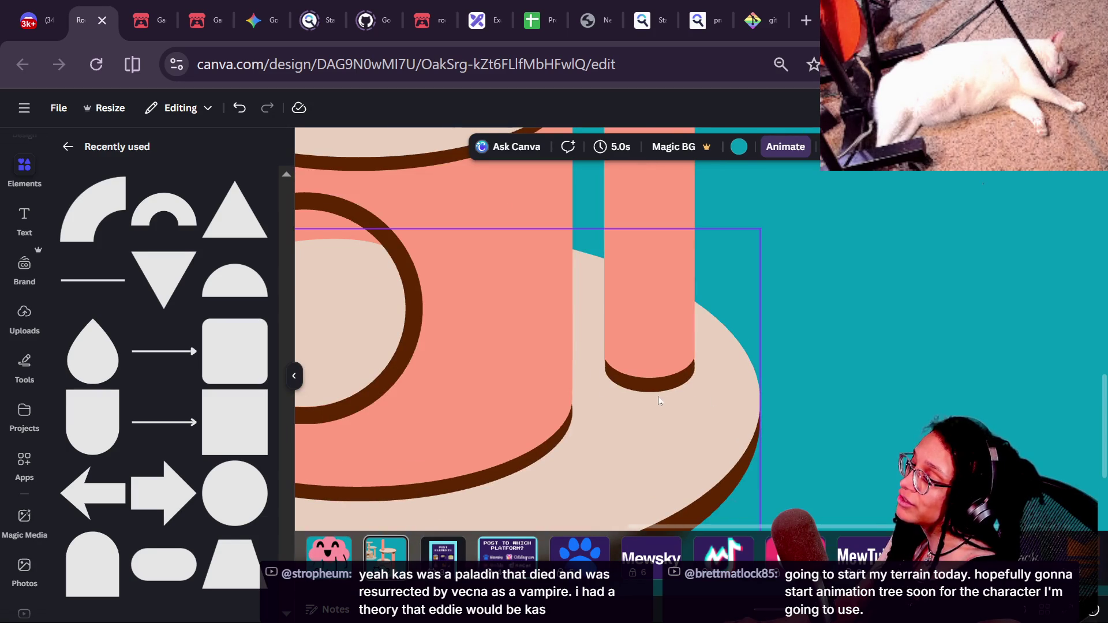
- Nudge the cap with the arrow keys so it sits snugly on the bottom platform
{"action": "left_click", "coordinate": [649, 375]}
{"action": "key", "text": "Up"}
{"action": "key", "text": "Up"}
{"action": "key", "text": "Up"}
{"action": "key", "text": "Down"}
{"action": "key", "text": "Down"}
{"action": "key", "text": "Down"}
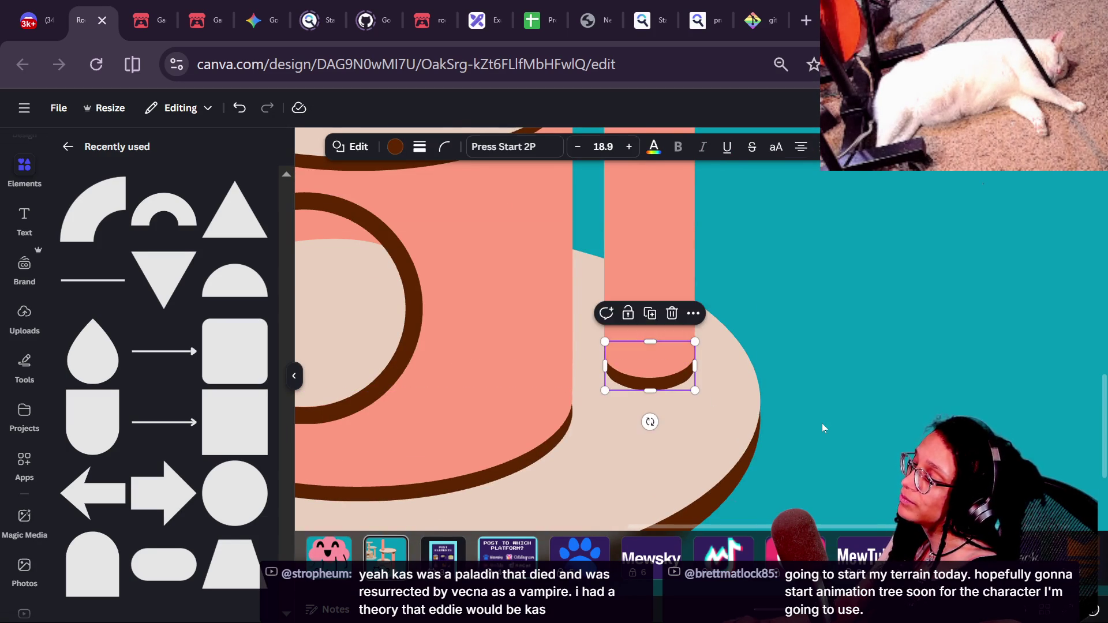
{"action": "left_click", "coordinate": [822, 427]}
{"action": "scroll", "coordinate": [822, 427], "scroll_direction": "down", "scroll_amount": 3}
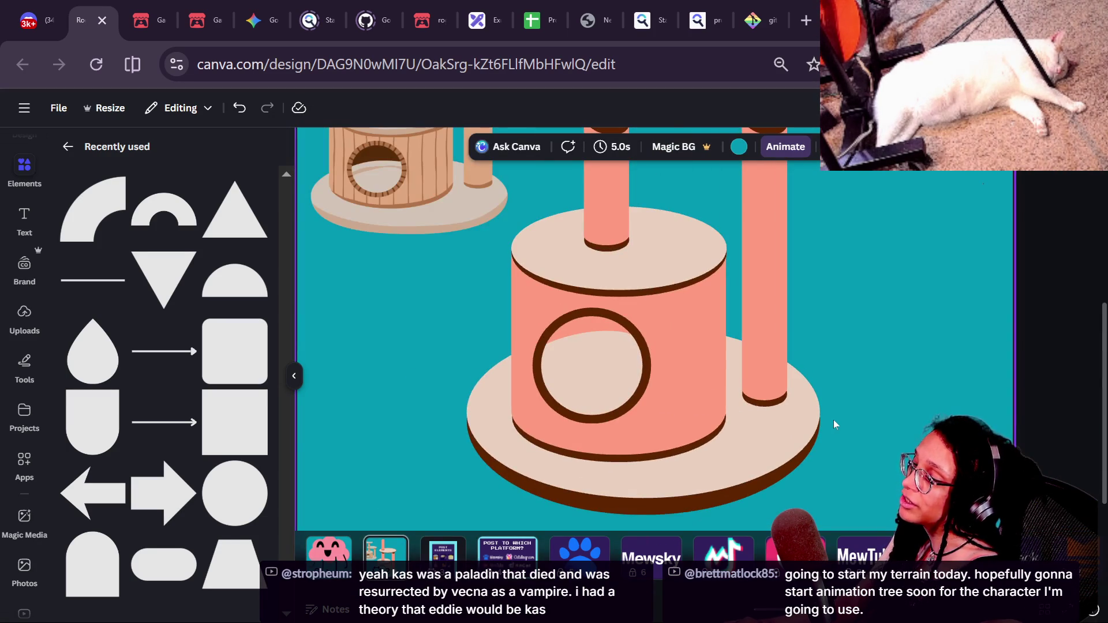
{"action": "scroll", "coordinate": [834, 420], "scroll_direction": "down", "scroll_amount": 3}
{"action": "scroll", "coordinate": [858, 418], "scroll_direction": "up", "scroll_amount": 2}
{"action": "scroll", "coordinate": [858, 418], "scroll_direction": "down", "scroll_amount": 5}
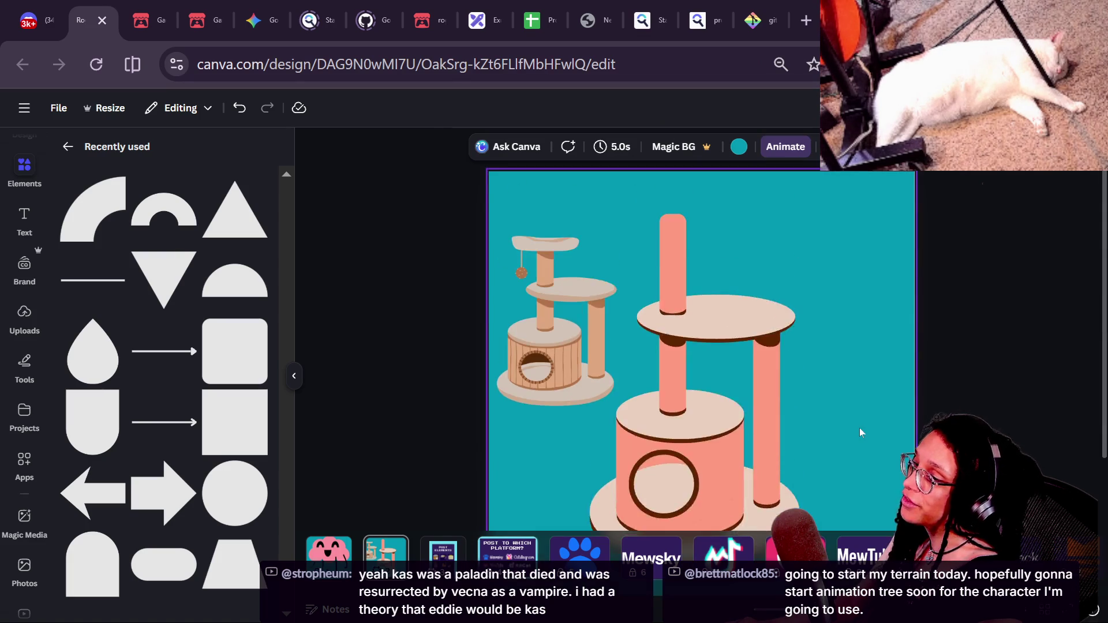
{"action": "scroll", "coordinate": [860, 432], "scroll_direction": "down", "scroll_amount": 3}
{"action": "scroll", "coordinate": [726, 355], "scroll_direction": "up", "scroll_amount": 3}
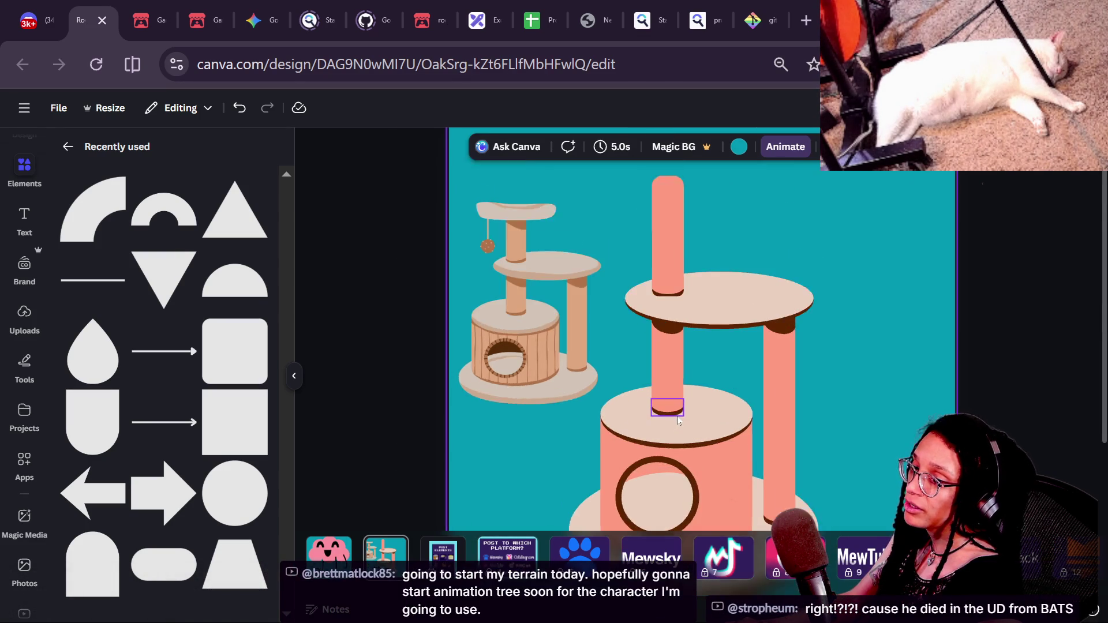
- Move a dark cap up under the top post on the upper shelf and send it behind the pillar
{"action": "scroll", "coordinate": [678, 418], "scroll_direction": "up", "scroll_amount": 3}
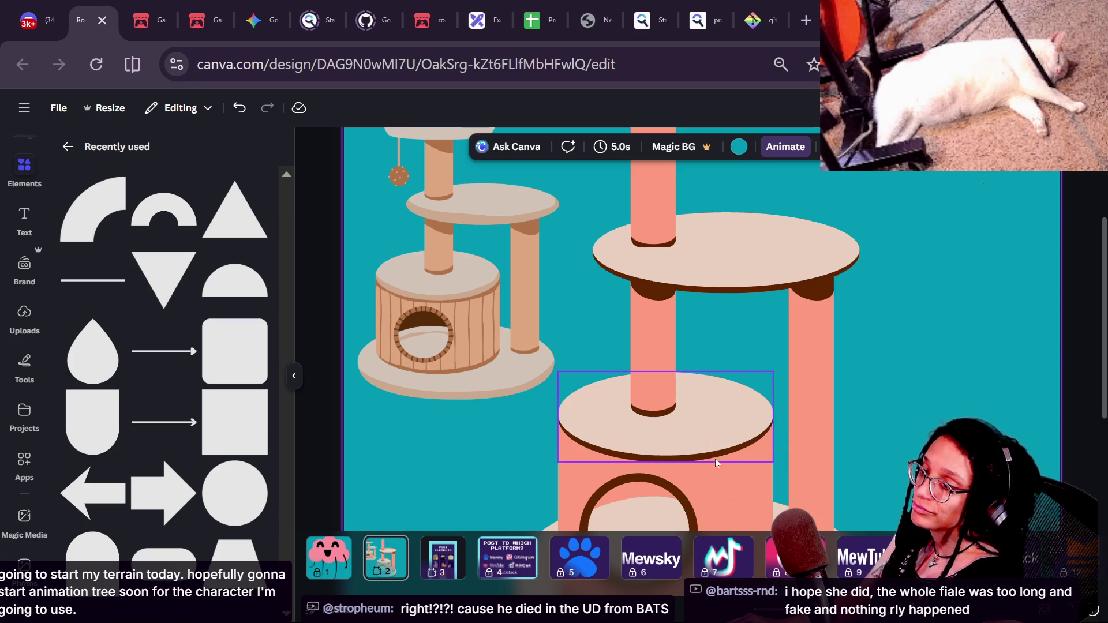
{"action": "left_click", "coordinate": [664, 411]}
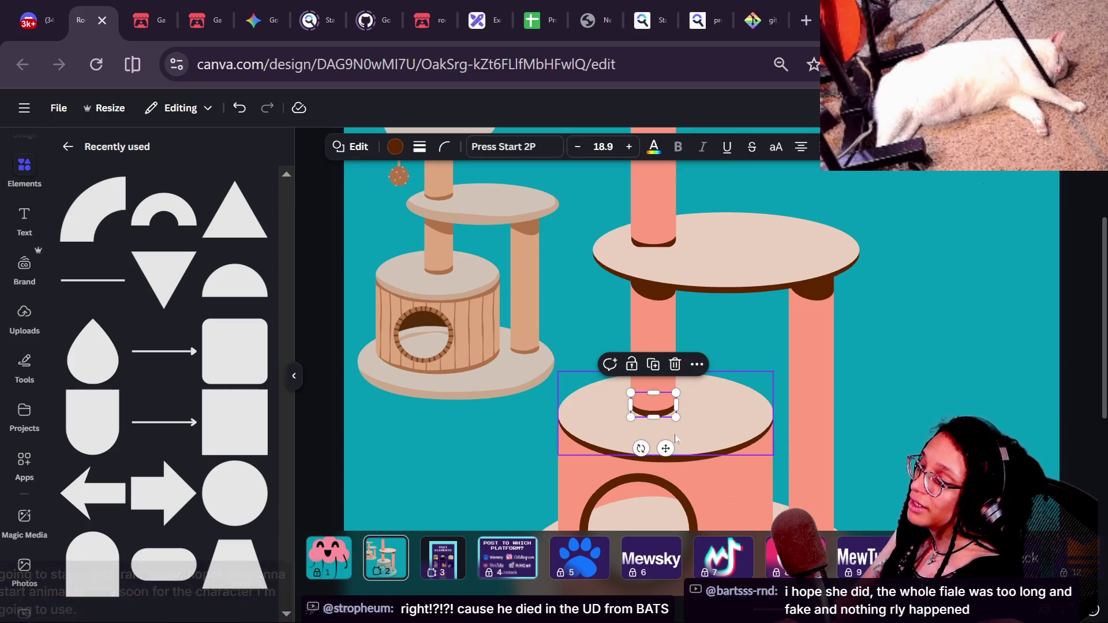
{"action": "scroll", "coordinate": [664, 412], "scroll_direction": "up", "scroll_amount": 2}
{"action": "left_click_drag", "start_coordinate": [661, 408], "coordinate": [655, 177]}
{"action": "scroll", "coordinate": [653, 272], "scroll_direction": "up", "scroll_amount": 3}
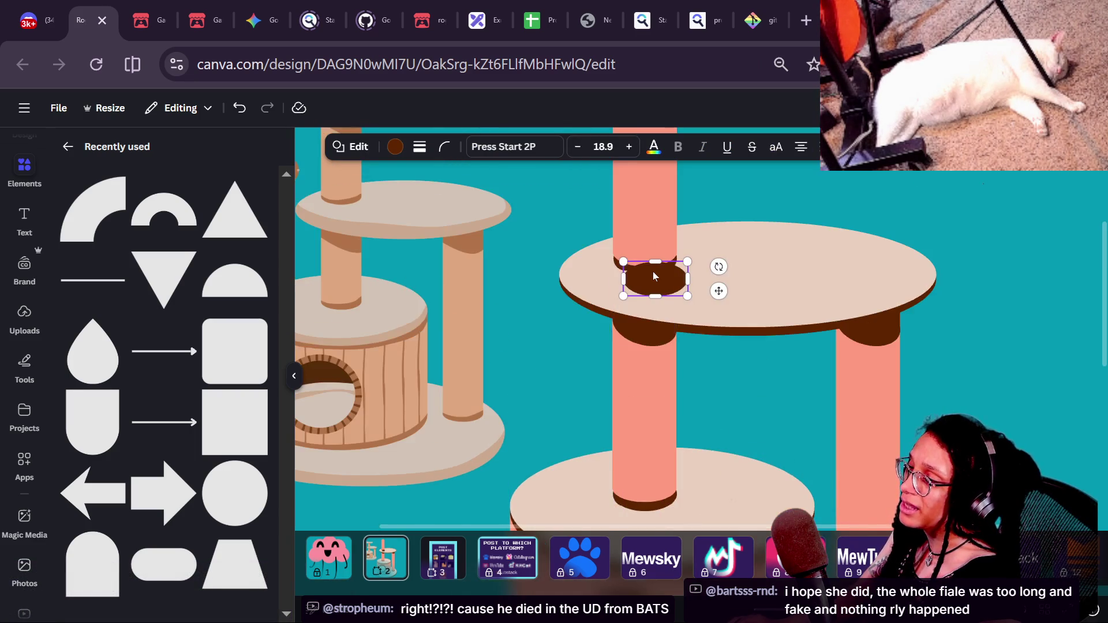
{"action": "scroll", "coordinate": [653, 271], "scroll_direction": "up", "scroll_amount": 2}
{"action": "left_click_drag", "start_coordinate": [660, 285], "coordinate": [645, 257]}
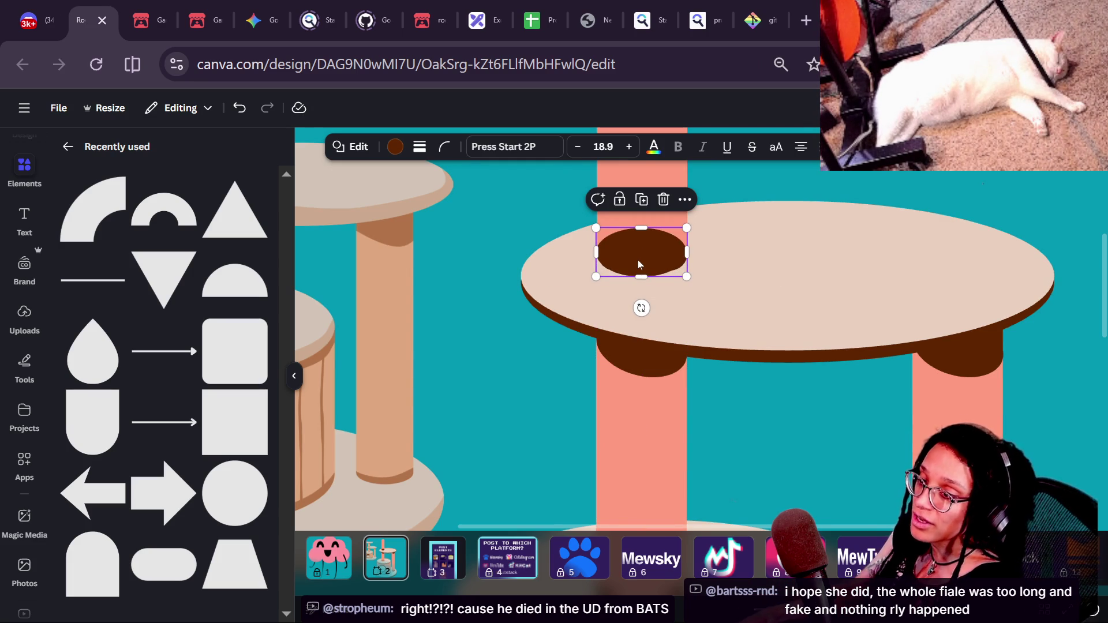
{"action": "key", "text": "ctrl+bracketleft"}
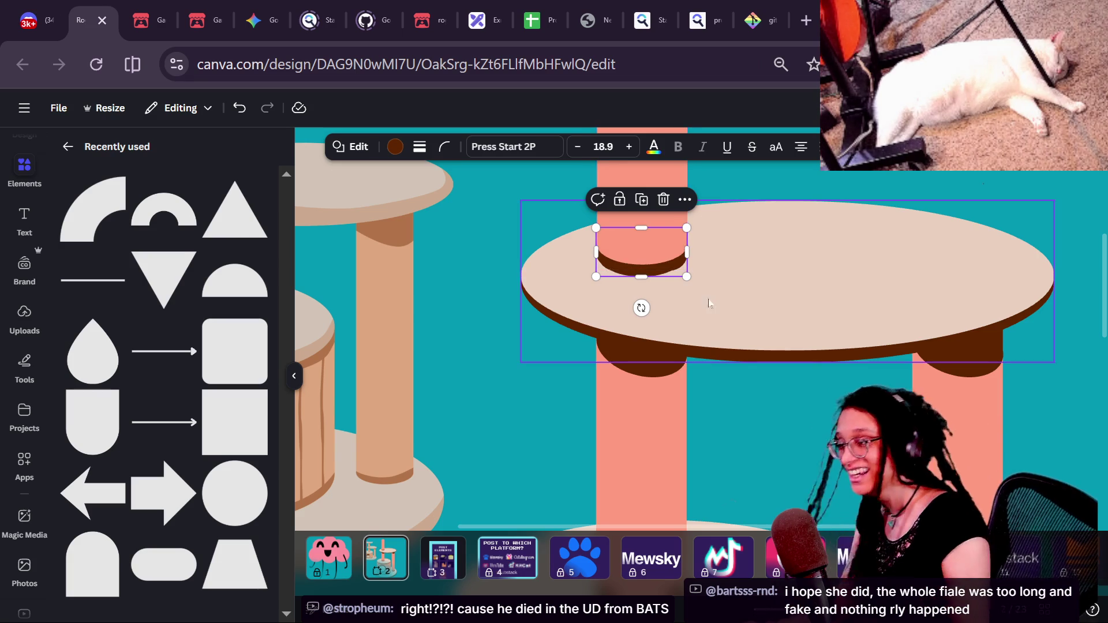
{"action": "left_click", "coordinate": [699, 306]}
- Reselect the dark cap under the pink pillar to check its placement
{"action": "key", "text": "Tab"}
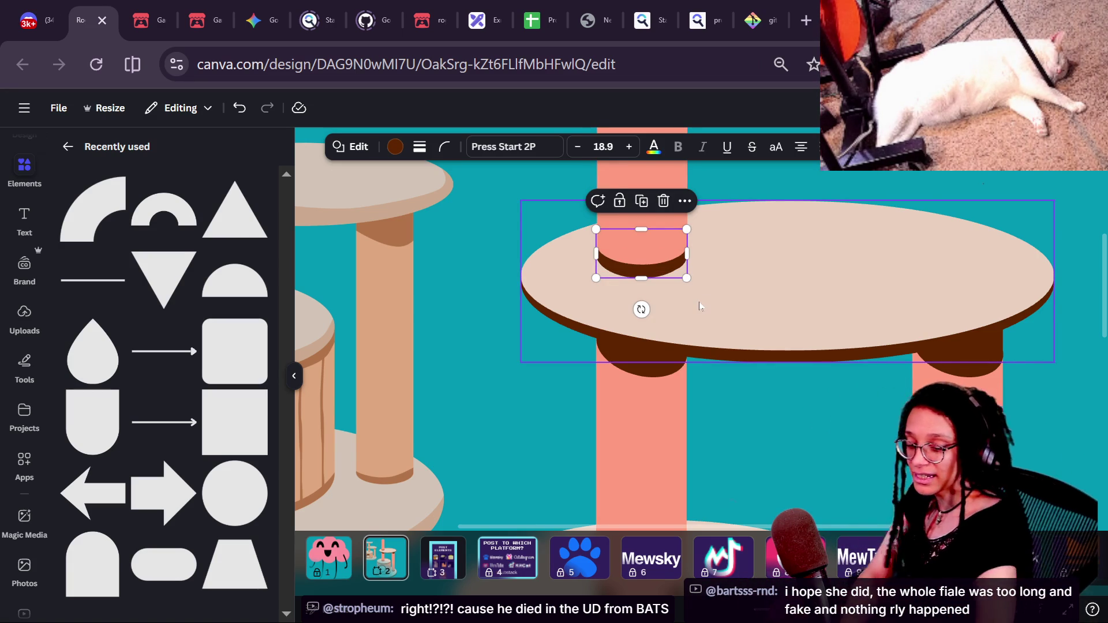
{"action": "left_click", "coordinate": [546, 394]}
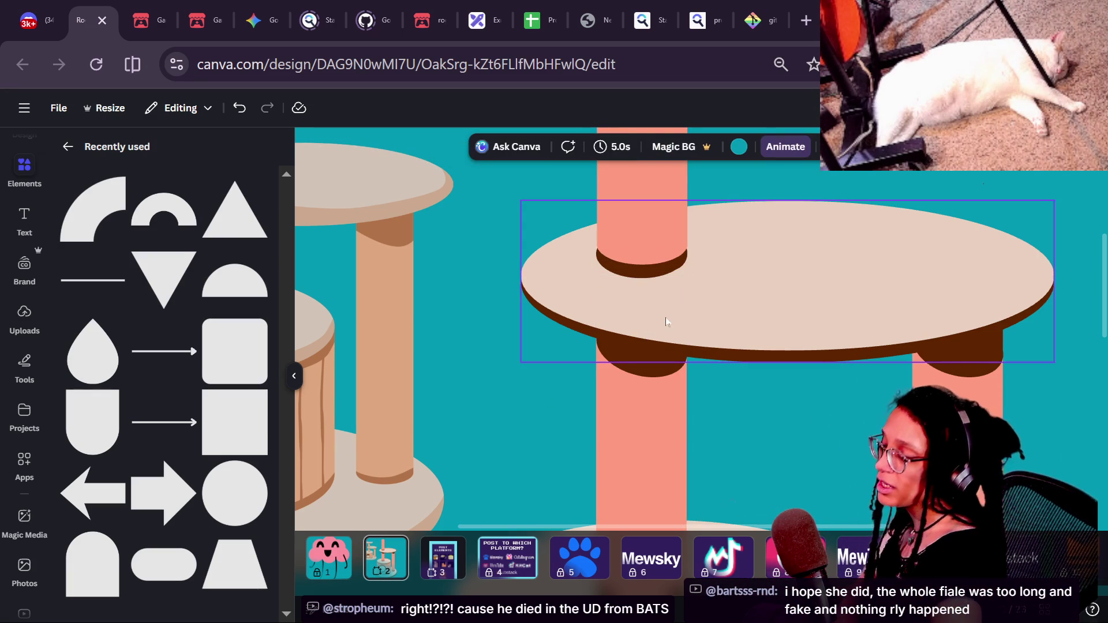
{"action": "left_click", "coordinate": [626, 245]}
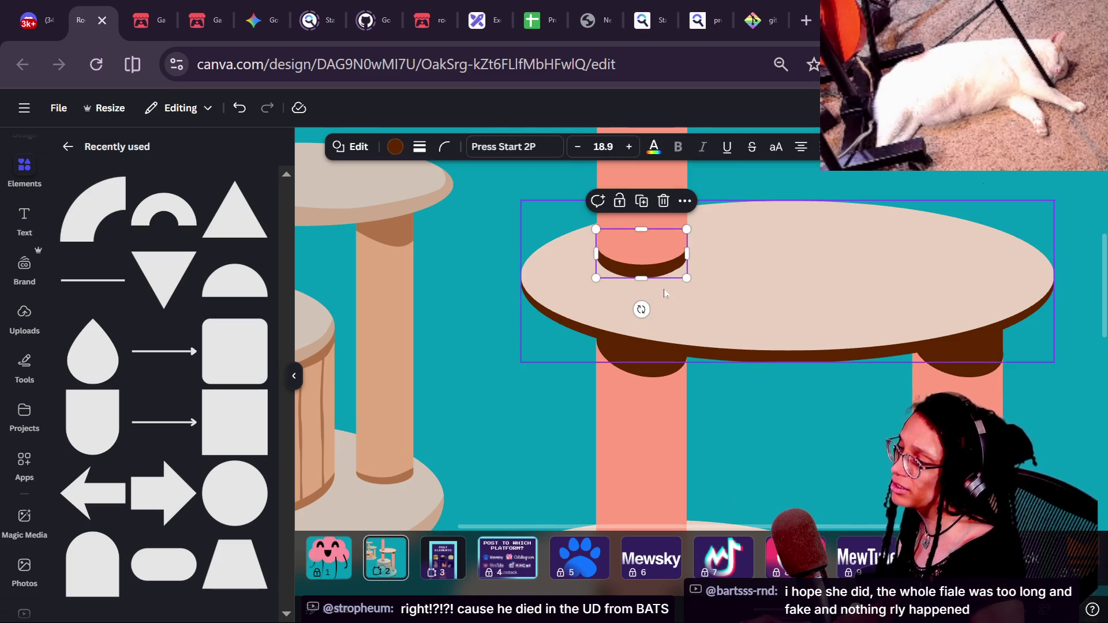
{"action": "scroll", "coordinate": [625, 241], "scroll_direction": "up", "scroll_amount": 3}
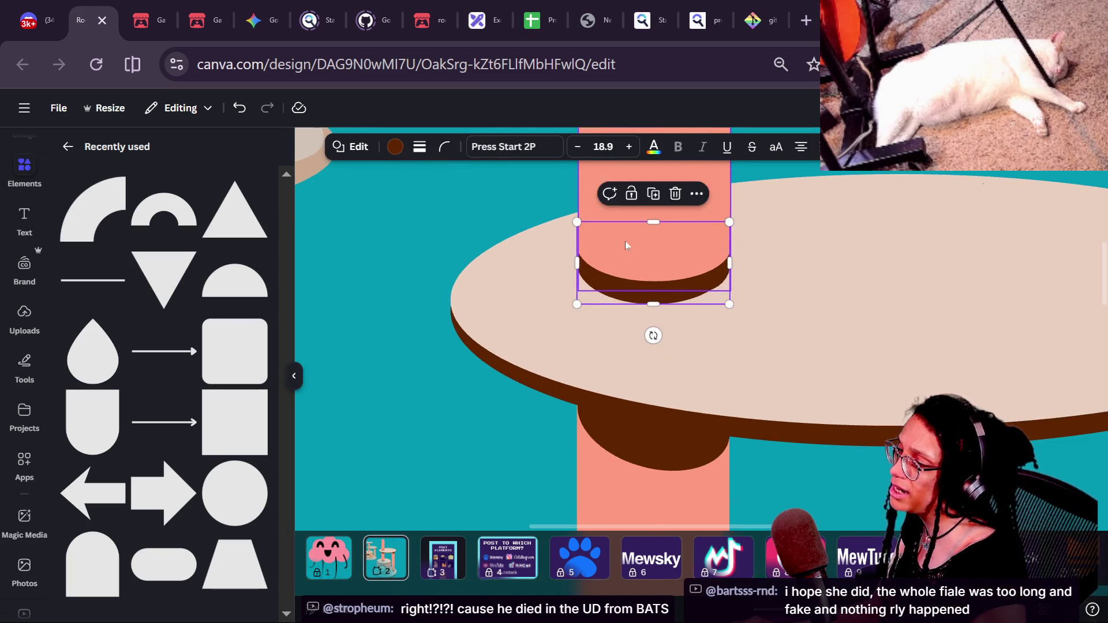
{"action": "left_click", "coordinate": [422, 297]}
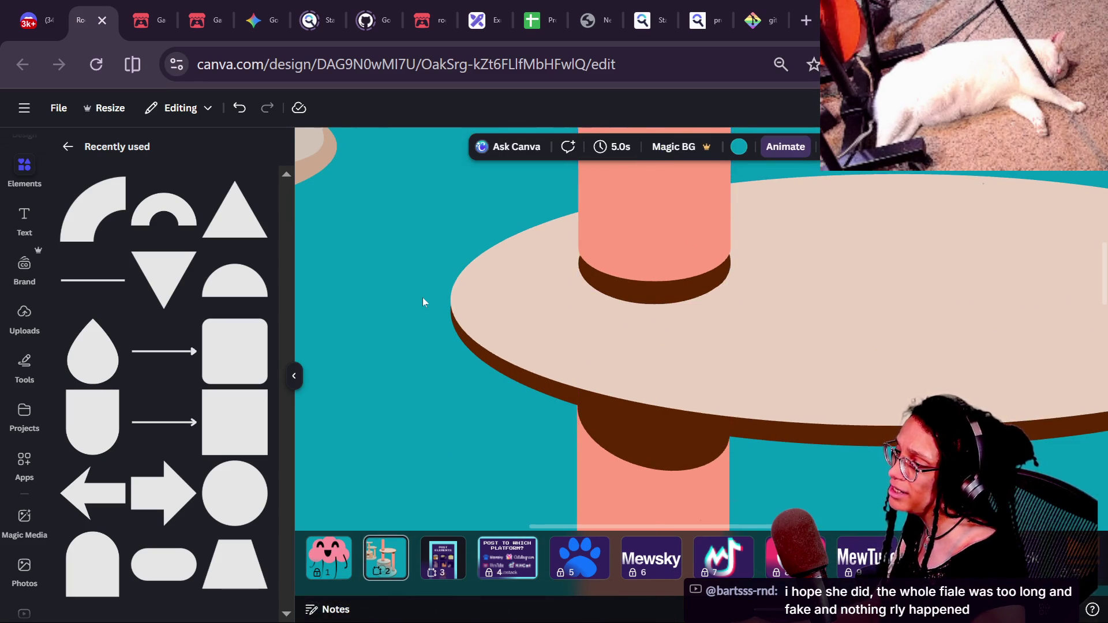
- Select the brown ellipse inside the pillar group and open the Layers list (Alt+1)
{"action": "left_click", "coordinate": [591, 270]}
{"action": "left_click", "coordinate": [591, 270]}
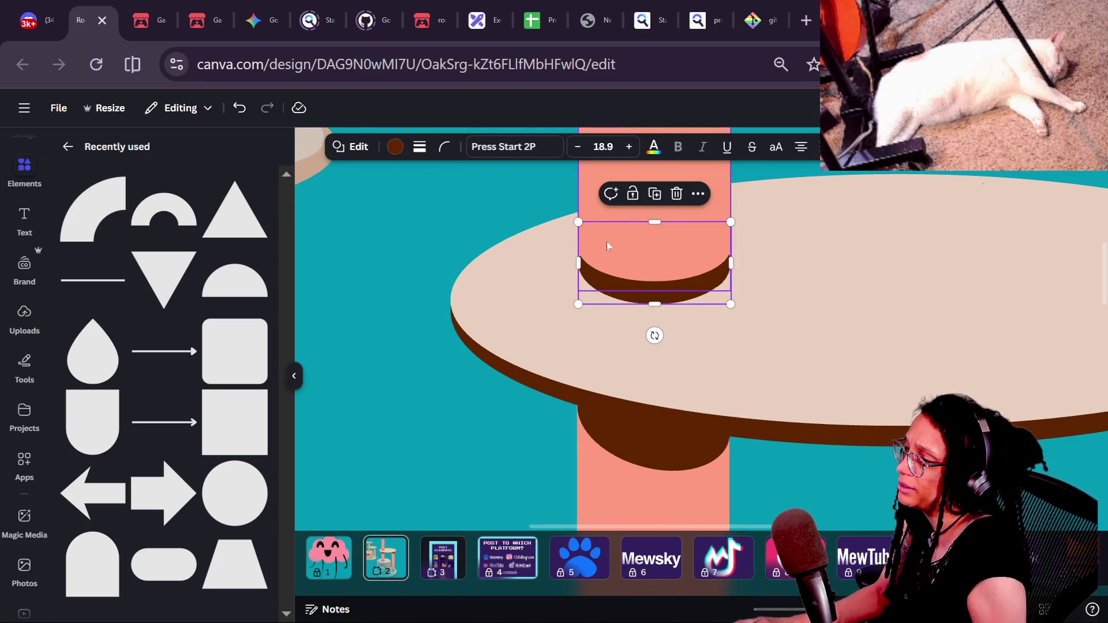
{"action": "key", "text": "ctrl+bracketleft"}
{"action": "key", "text": "ctrl+z"}
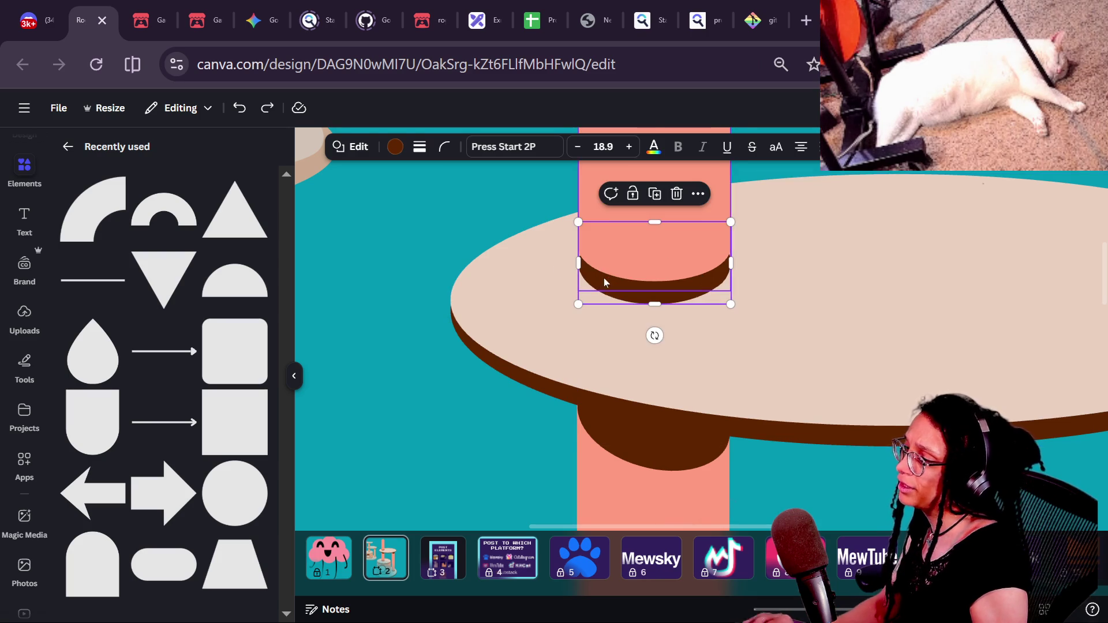
{"action": "key", "text": "alt+1"}
{"action": "left_click", "coordinate": [176, 448]}
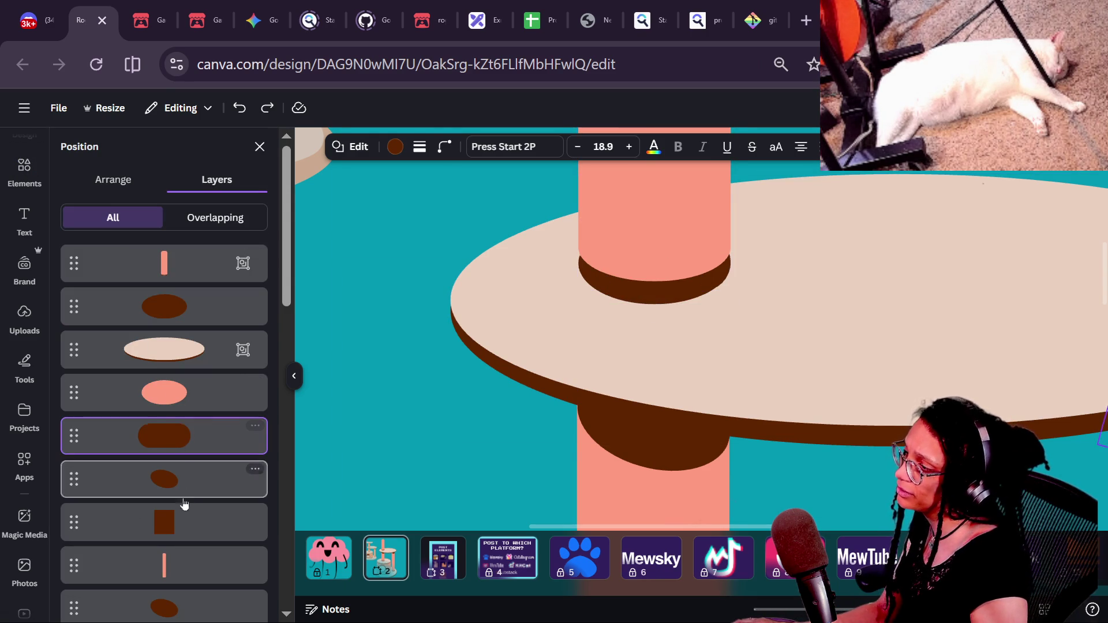
- Browse the Layers list, selecting the brown ellipse and salmon arc layers in turn
{"action": "left_click", "coordinate": [202, 525]}
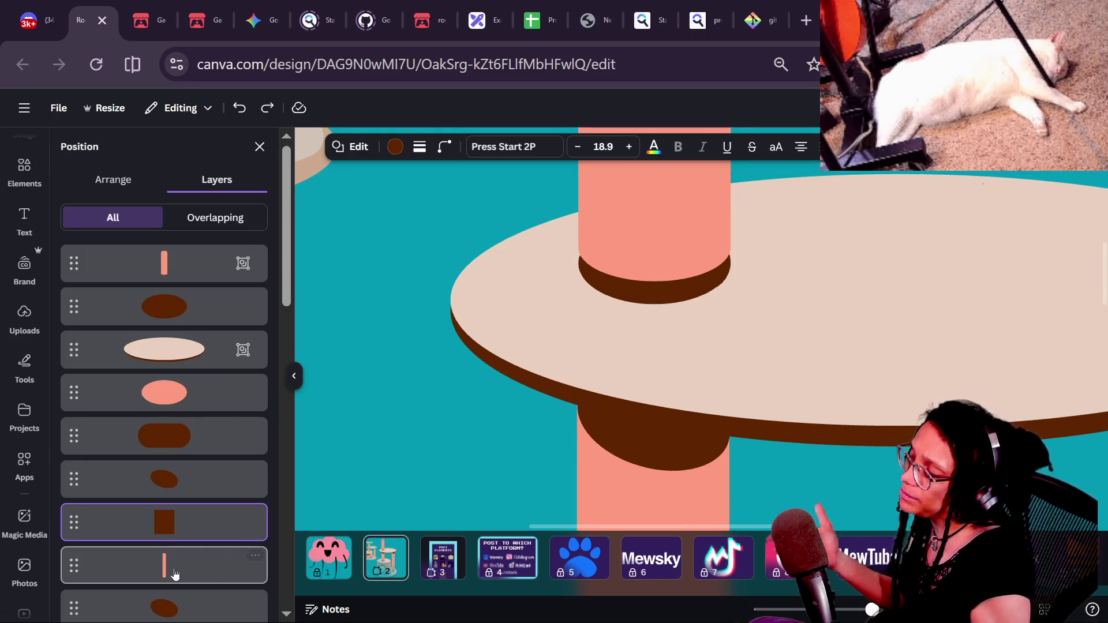
{"action": "scroll", "coordinate": [173, 566], "scroll_direction": "down", "scroll_amount": 2}
{"action": "left_click", "coordinate": [176, 507]}
{"action": "scroll", "coordinate": [178, 528], "scroll_direction": "down", "scroll_amount": 6}
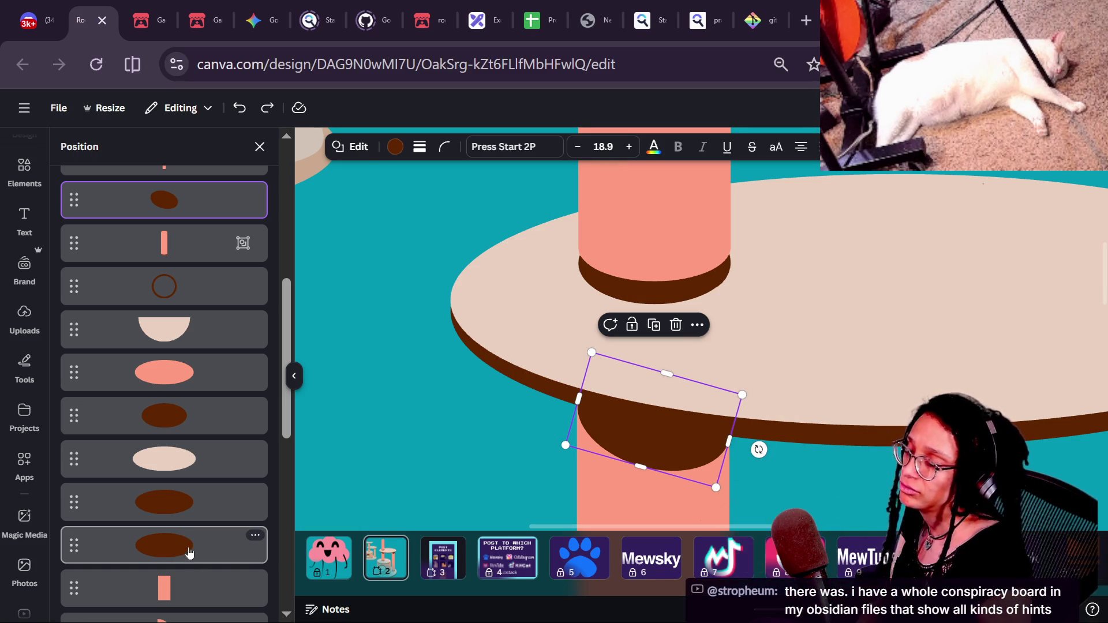
{"action": "scroll", "coordinate": [182, 515], "scroll_direction": "down", "scroll_amount": 4}
{"action": "left_click", "coordinate": [186, 514]}
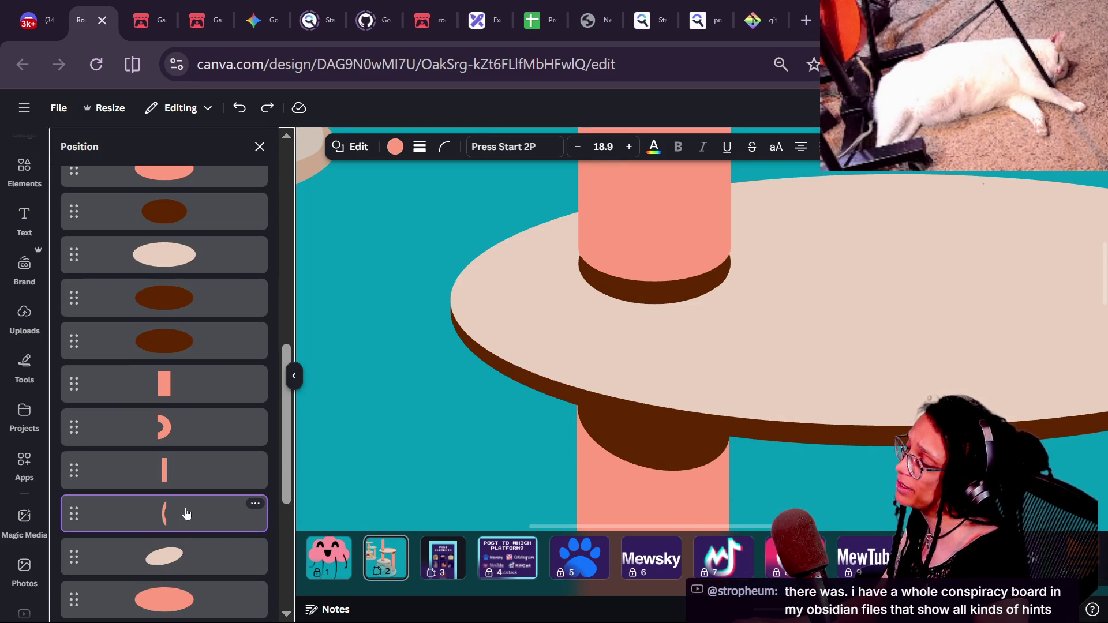
{"action": "left_click", "coordinate": [132, 297]}
{"action": "left_click", "coordinate": [159, 349]}
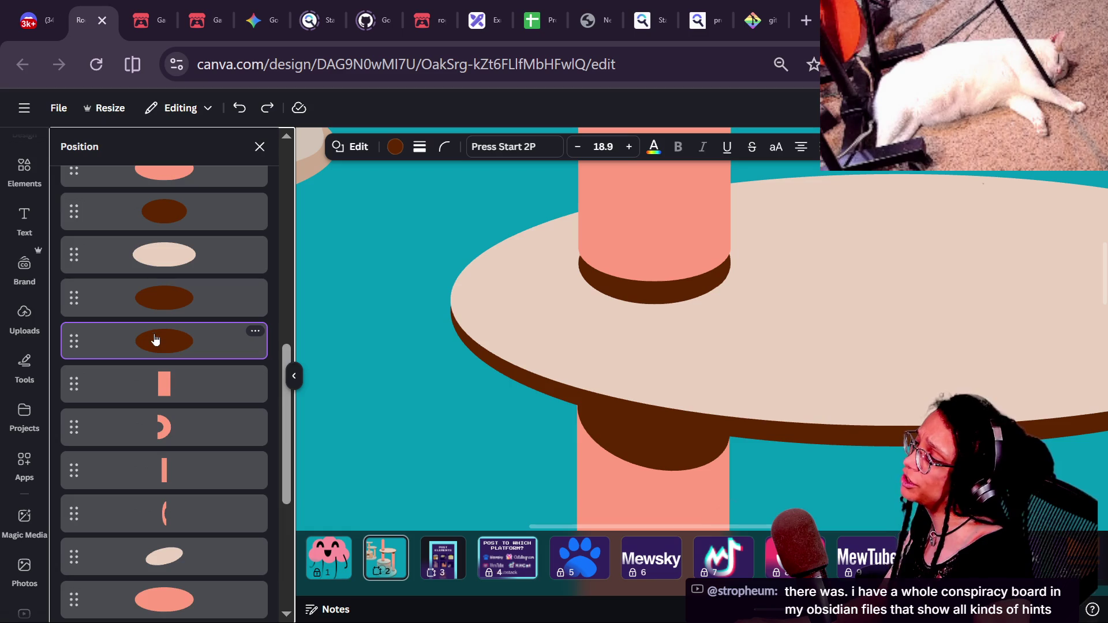
{"action": "scroll", "coordinate": [155, 340], "scroll_direction": "down", "scroll_amount": 6}
{"action": "left_click", "coordinate": [184, 423]}
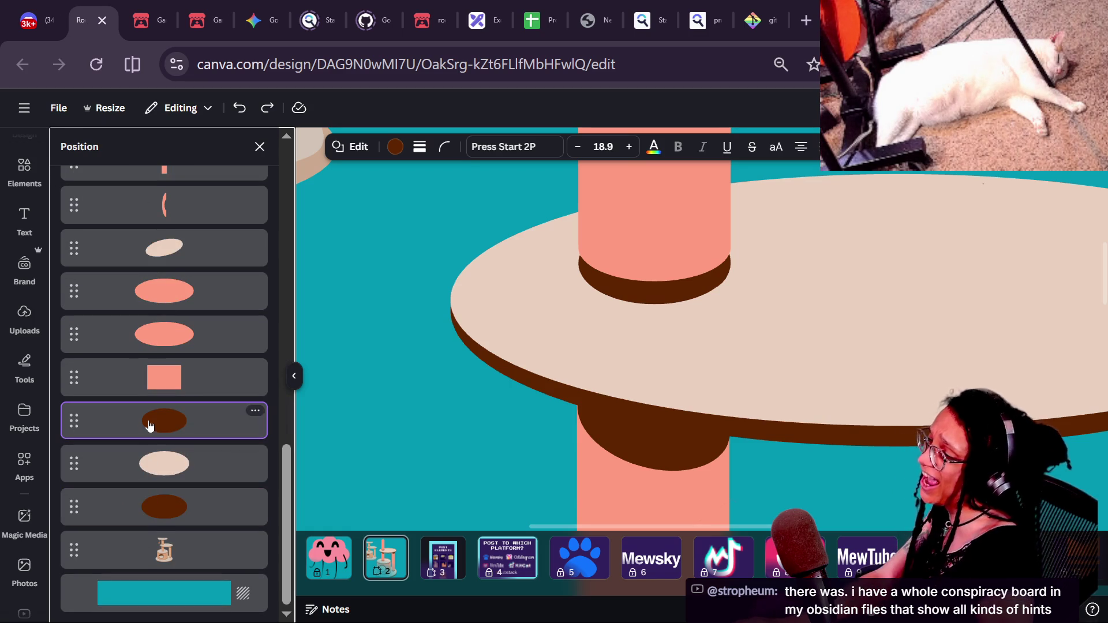
{"action": "left_click", "coordinate": [103, 508]}
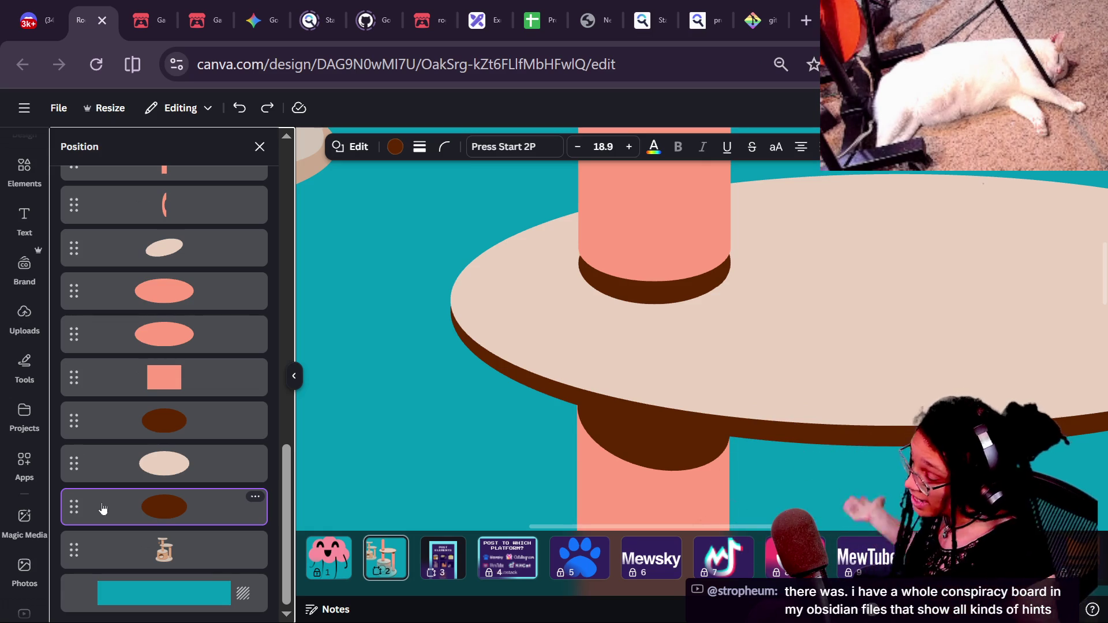
- Locate the brown ellipse below the top pillar in the Layers list
{"action": "left_click", "coordinate": [243, 424]}
{"action": "scroll", "coordinate": [291, 467], "scroll_direction": "up", "scroll_amount": 5}
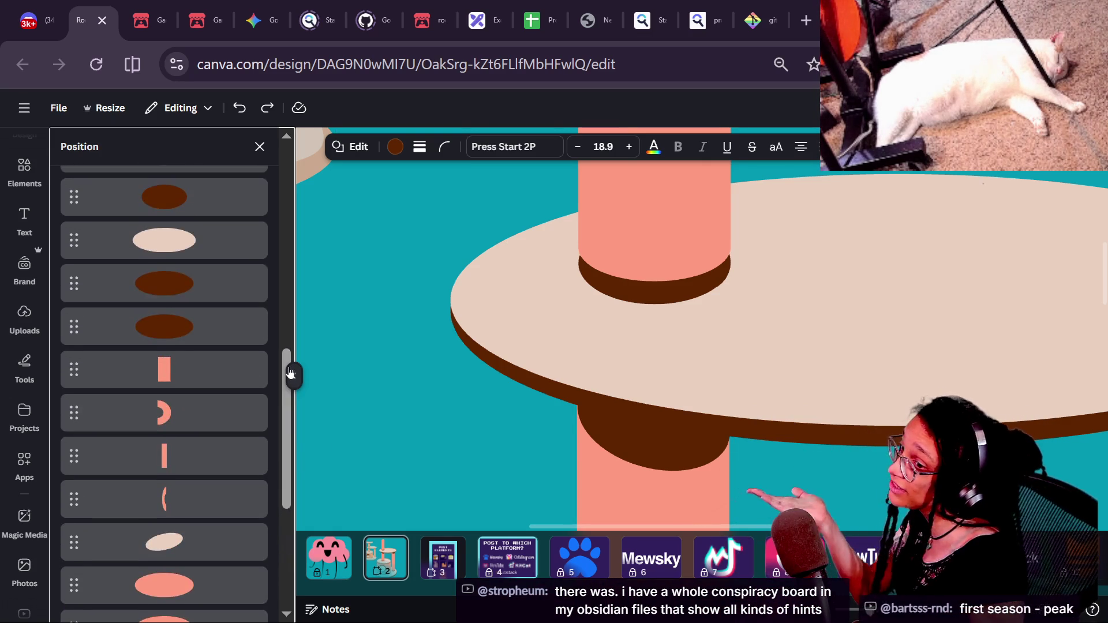
{"action": "scroll", "coordinate": [247, 418], "scroll_direction": "up", "scroll_amount": 5}
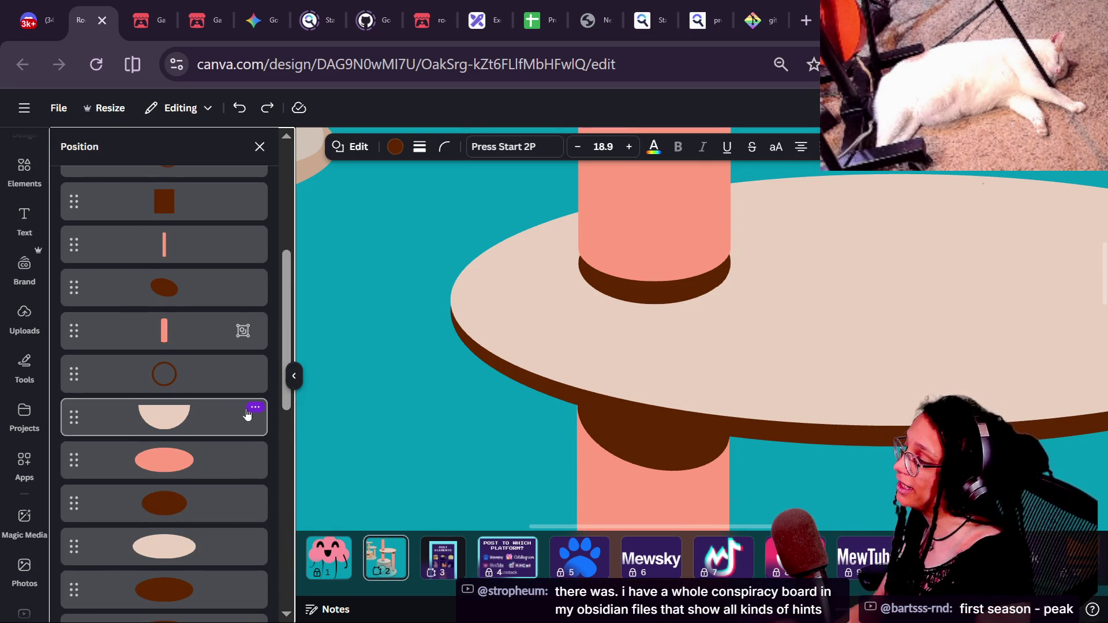
{"action": "scroll", "coordinate": [295, 330], "scroll_direction": "down", "scroll_amount": 1}
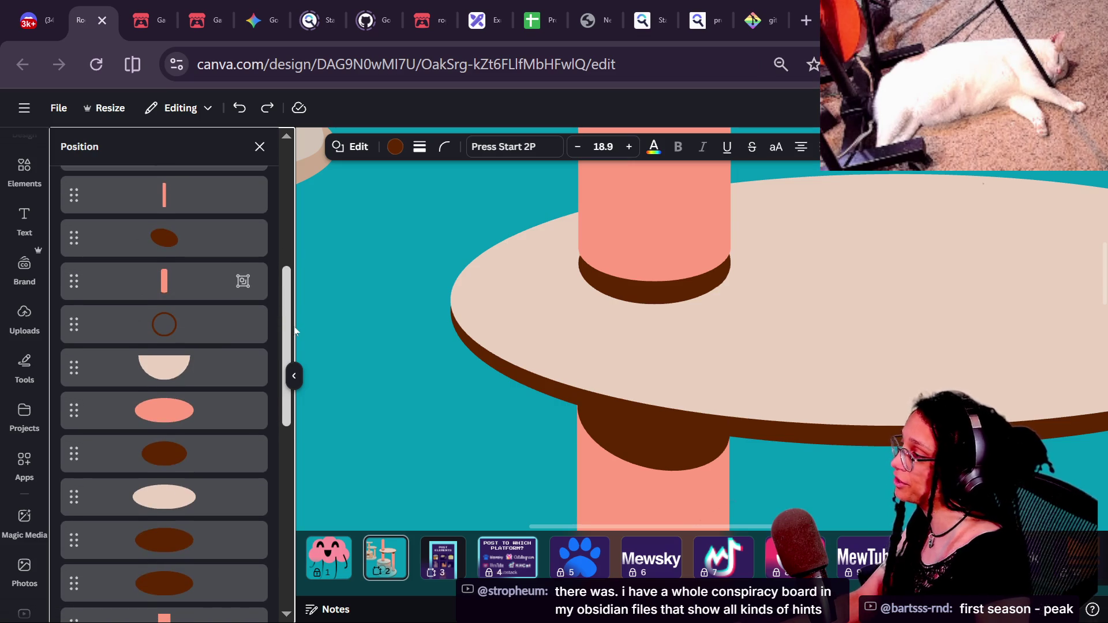
{"action": "scroll", "coordinate": [295, 331], "scroll_direction": "up", "scroll_amount": 3}
{"action": "left_click", "coordinate": [157, 378]}
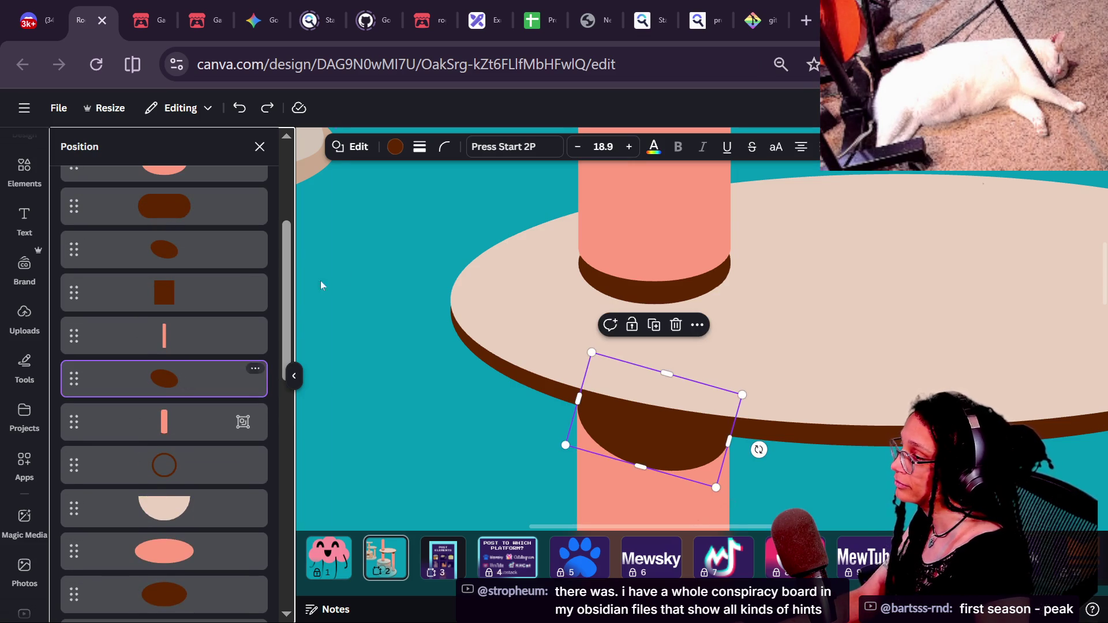
{"action": "scroll", "coordinate": [213, 262], "scroll_direction": "up", "scroll_amount": 3}
{"action": "left_click", "coordinate": [196, 312]}
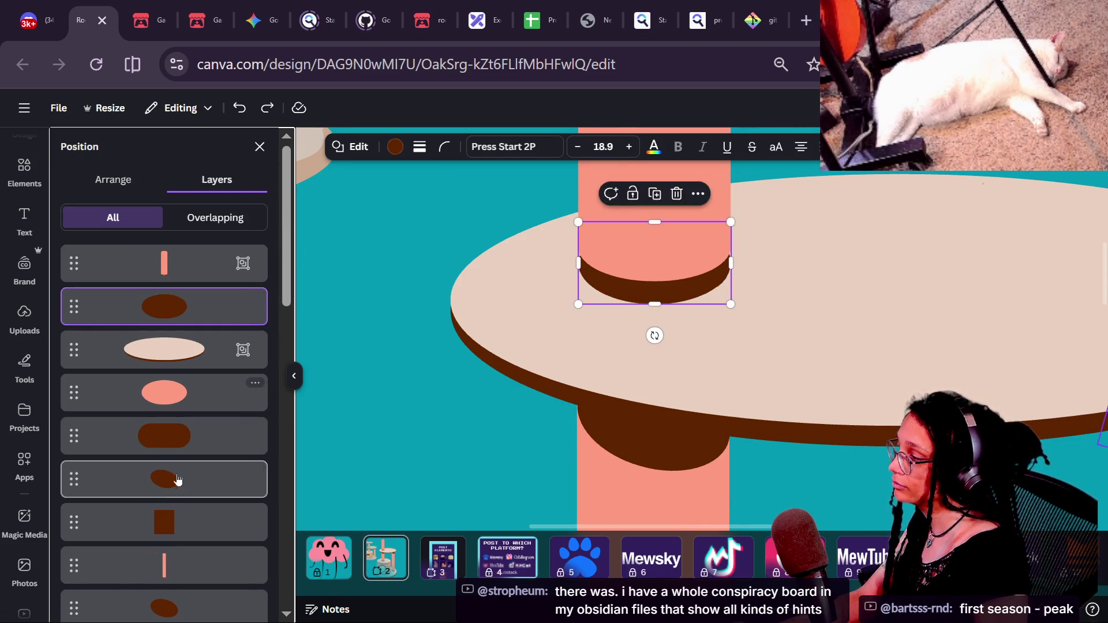
- Resize the pillar group's brown ellipse to about 58 by 30, then zoom to fit the page
{"action": "left_click", "coordinate": [610, 276]}
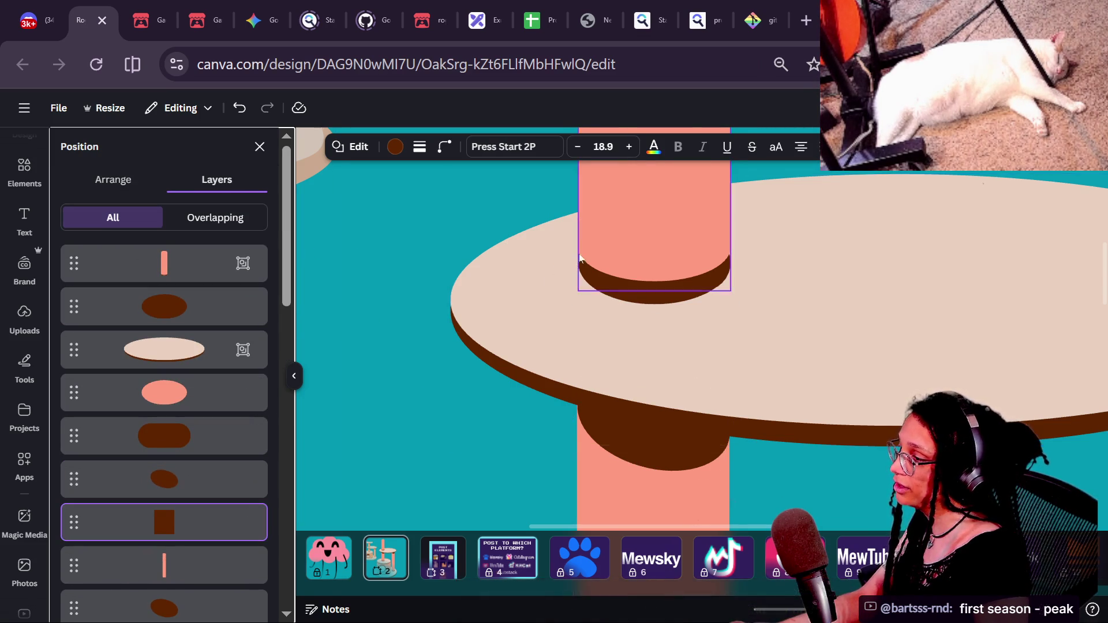
{"action": "left_click", "coordinate": [612, 276]}
{"action": "mouse_move", "coordinate": [655, 221]}
{"action": "left_mouse_down"}
{"action": "mouse_move", "coordinate": [656, 202]}
{"action": "mouse_move", "coordinate": [656, 243]}
{"action": "mouse_move", "coordinate": [656, 233]}
{"action": "left_mouse_up"}
{"action": "left_click_drag", "start_coordinate": [580, 268], "coordinate": [582, 268]}
{"action": "left_click", "coordinate": [781, 296]}
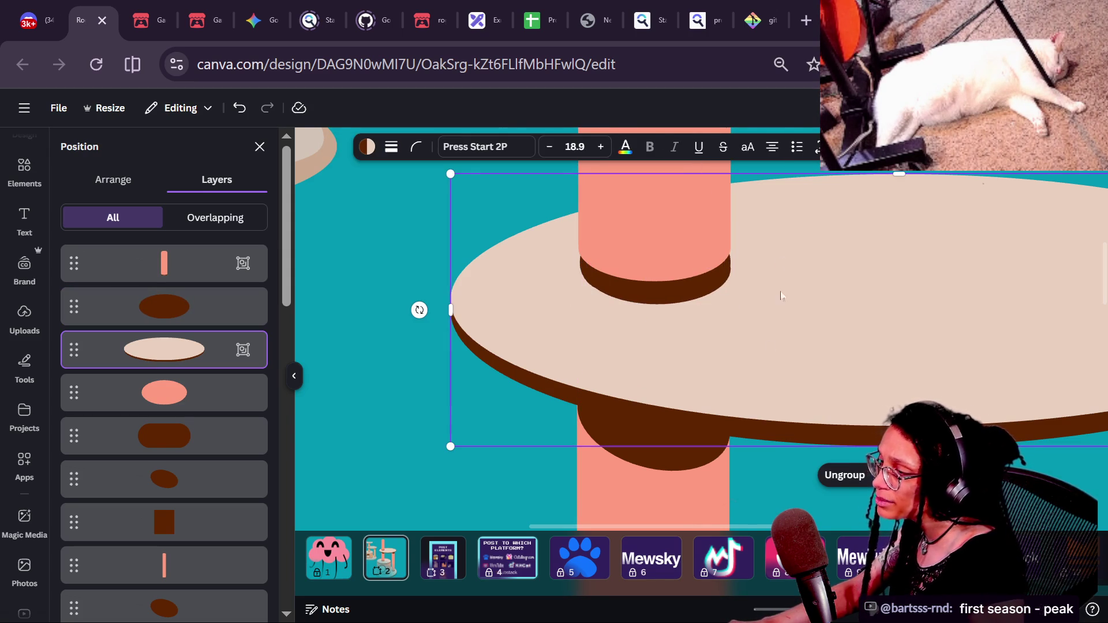
{"action": "key", "text": "ctrl+0"}
{"action": "key", "text": "Escape"}
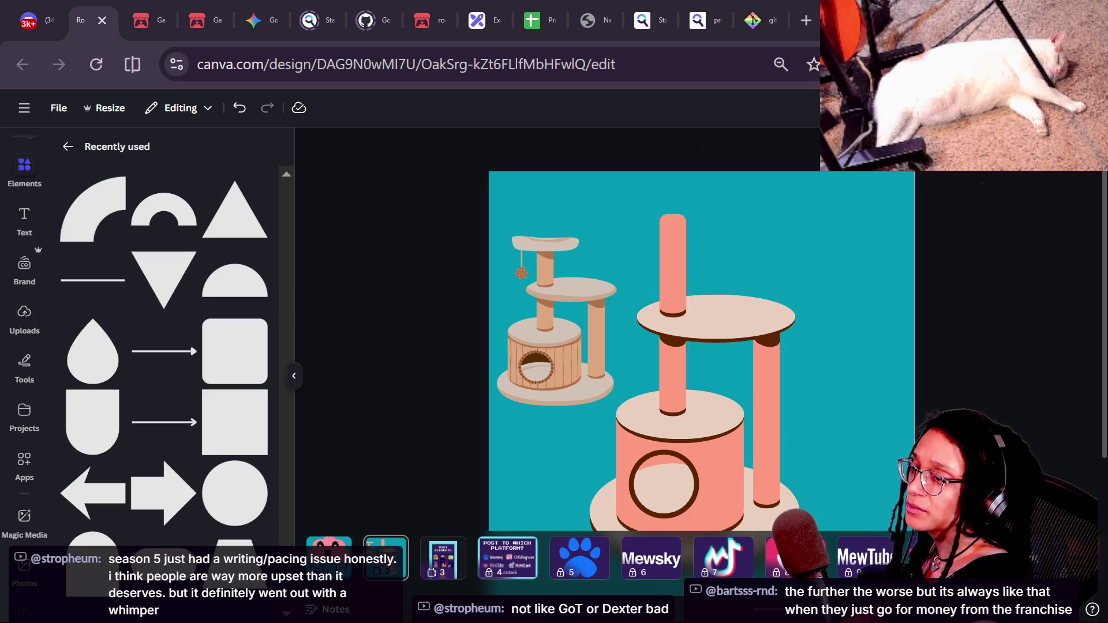
- Switch to the YouTube Studio live chat window with Alt+Tab
{"action": "key", "text": "alt+Tab"}
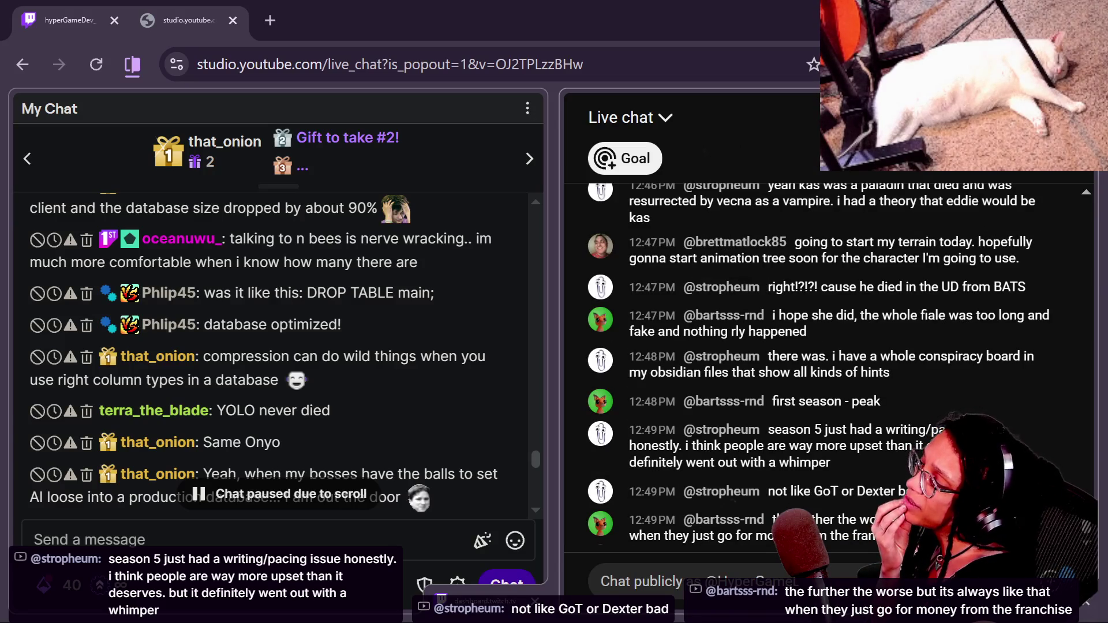
- Read through the Twitch and YouTube chat suggestions, clear the text selection, and return to Canva
{"action": "scroll", "coordinate": [486, 325], "scroll_direction": "down", "scroll_amount": 5}
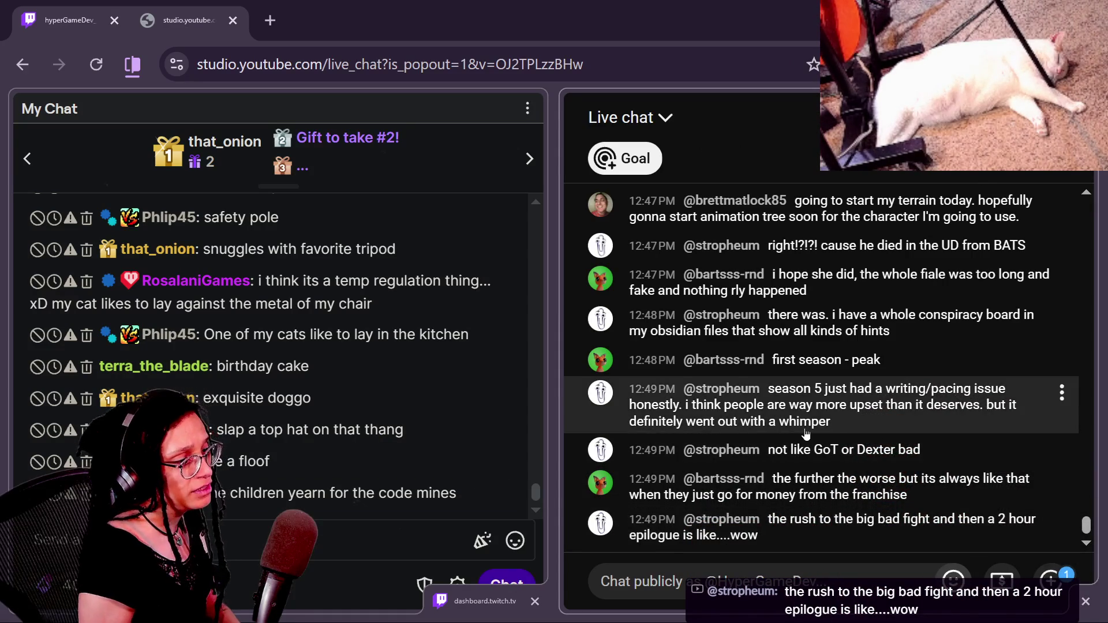
{"action": "scroll", "coordinate": [808, 461], "scroll_direction": "up", "scroll_amount": 4}
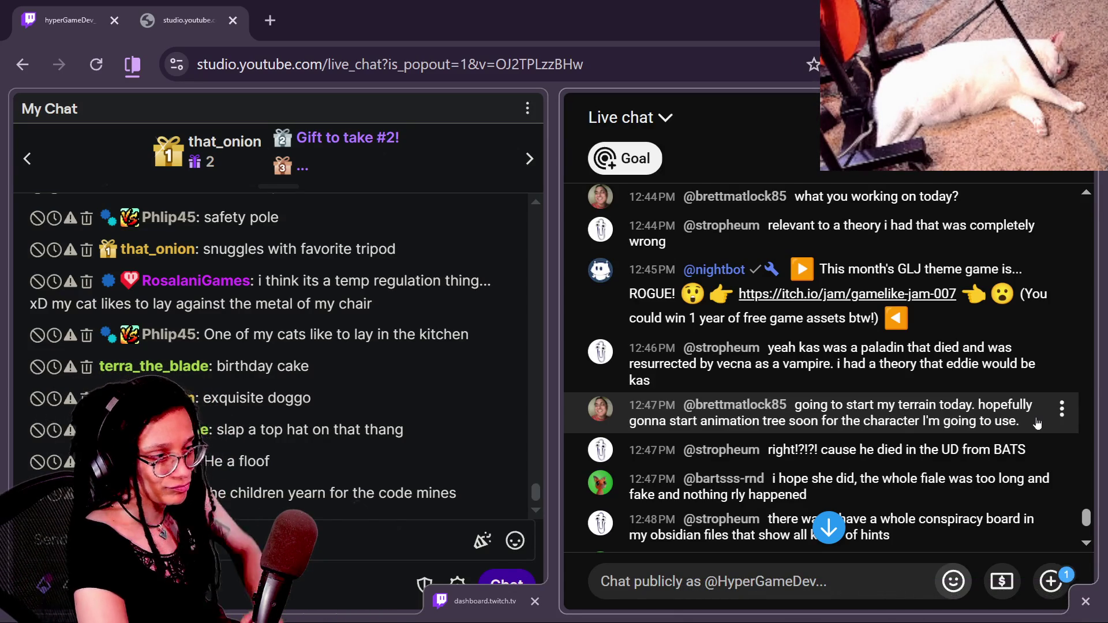
{"action": "scroll", "coordinate": [833, 468], "scroll_direction": "down", "scroll_amount": 5}
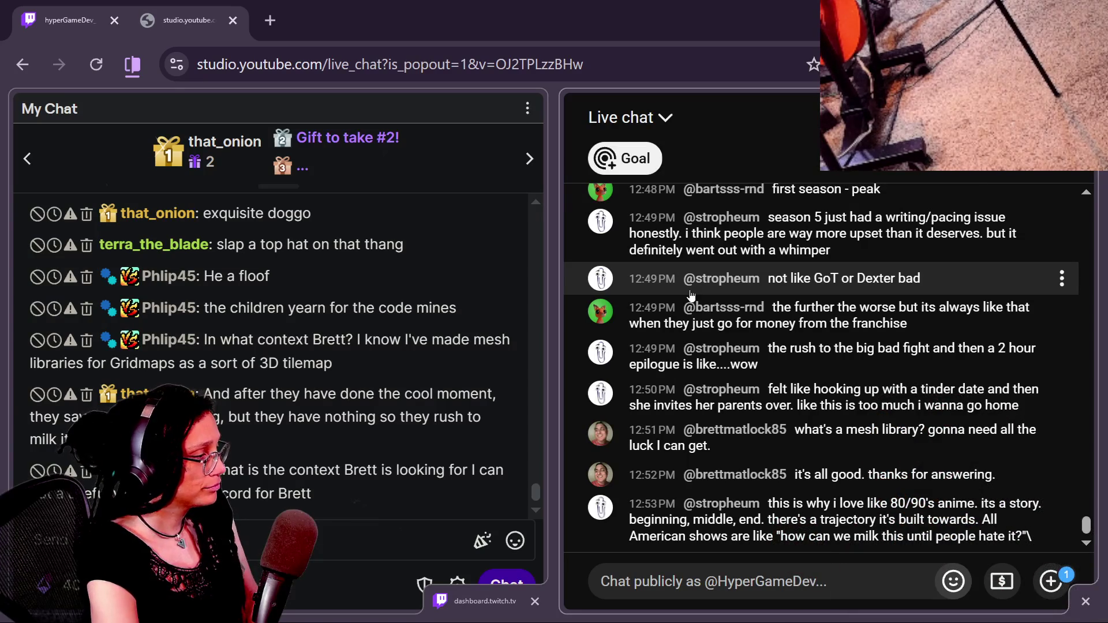
{"action": "mouse_move", "coordinate": [201, 245]}
{"action": "left_mouse_down"}
{"action": "mouse_move", "coordinate": [104, 247]}
{"action": "mouse_move", "coordinate": [305, 270]}
{"action": "left_mouse_up"}
{"action": "scroll", "coordinate": [304, 271], "scroll_direction": "up", "scroll_amount": 2}
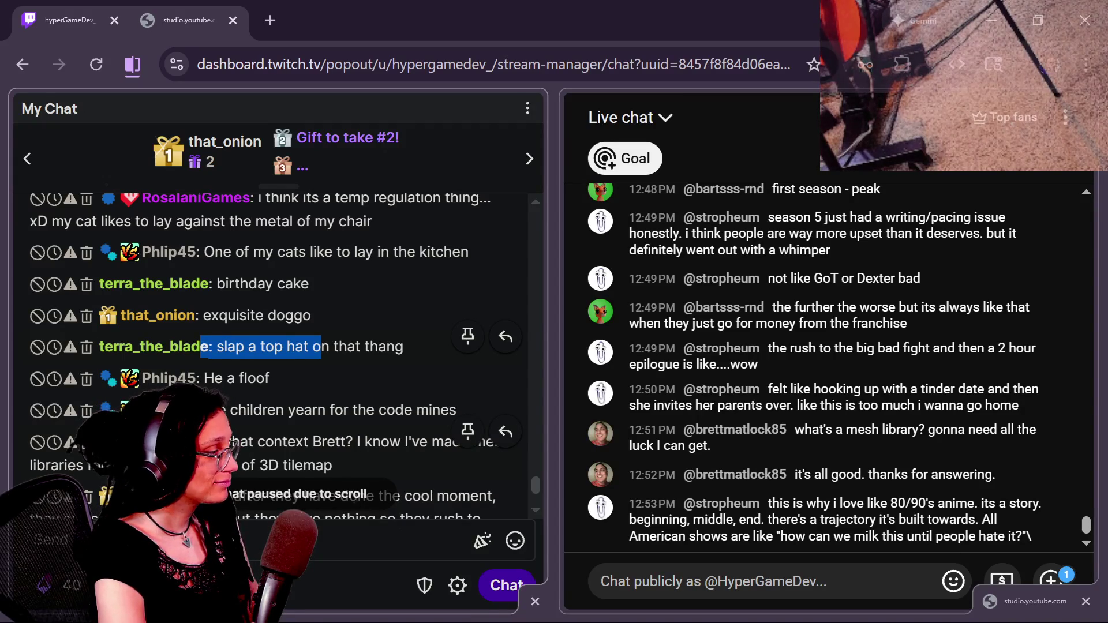
{"action": "scroll", "coordinate": [321, 452], "scroll_direction": "down", "scroll_amount": 2}
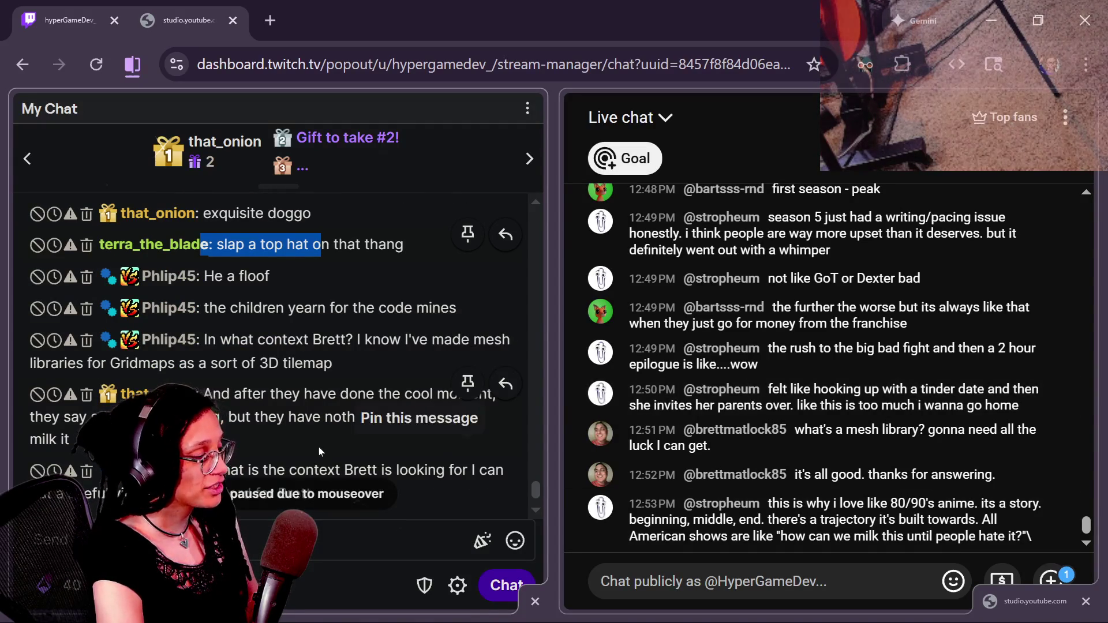
{"action": "left_click", "coordinate": [386, 238]}
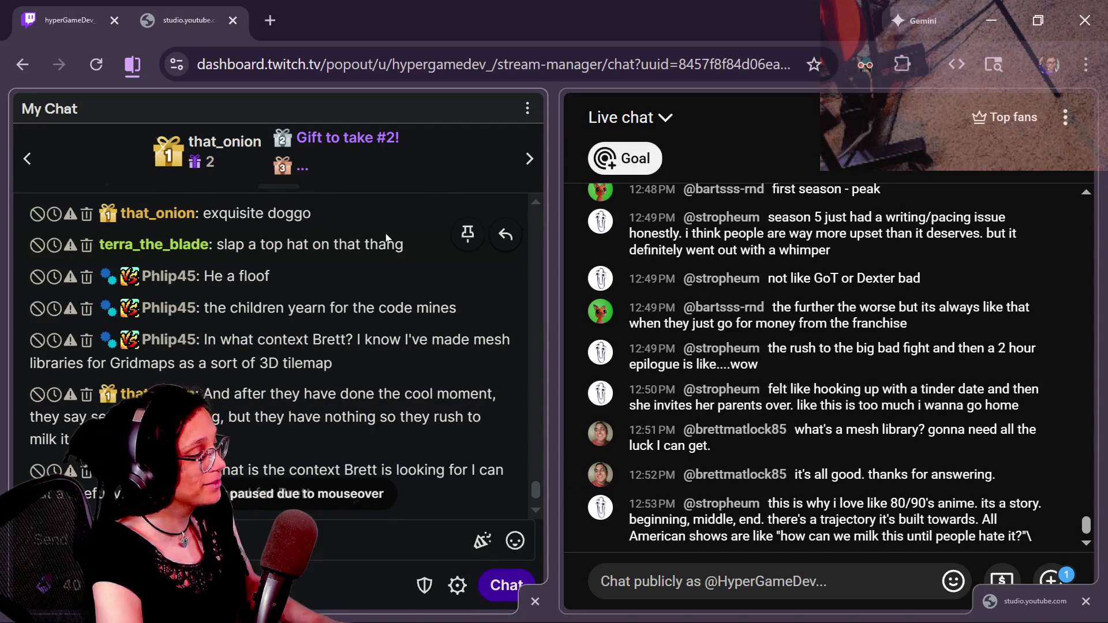
{"action": "key", "text": "alt+Tab"}
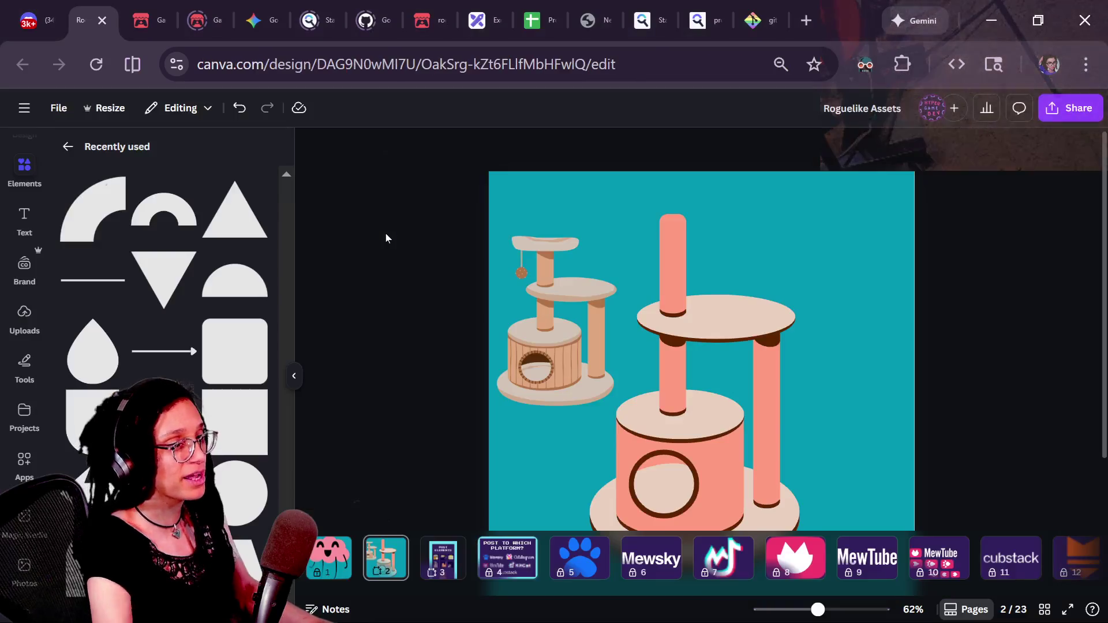
- Search the Elements library for 'top hat'
{"action": "left_click", "coordinate": [18, 175]}
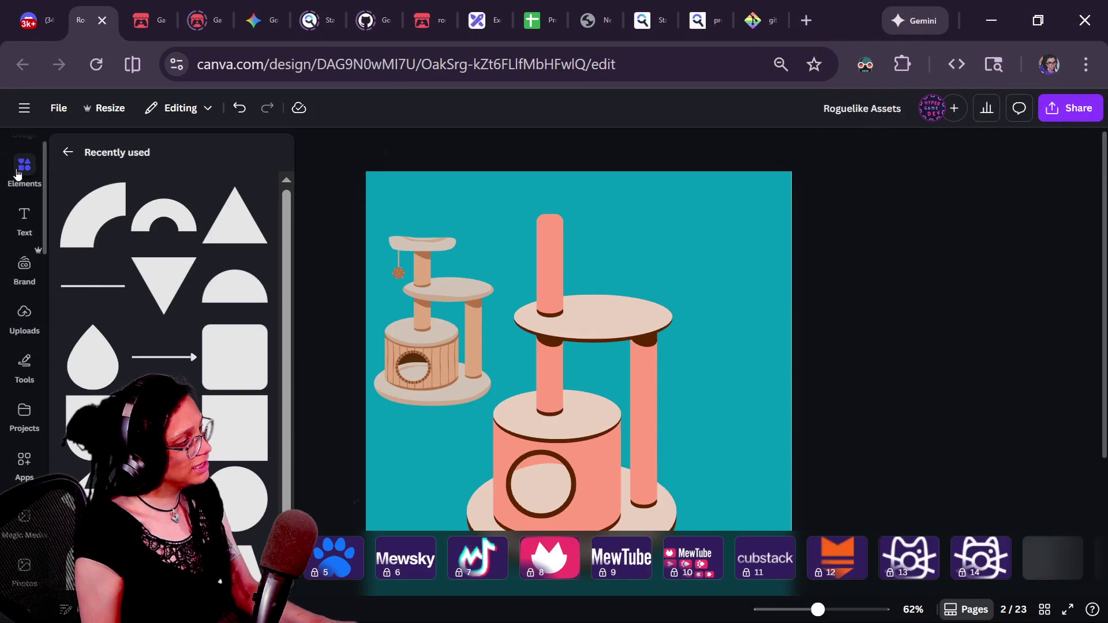
{"action": "left_click", "coordinate": [67, 151]}
{"action": "left_click", "coordinate": [171, 173]}
{"action": "type", "text": "s"}
{"action": "key", "text": "BackSpace"}
{"action": "type", "text": "top hat"}
{"action": "key", "text": "Return"}
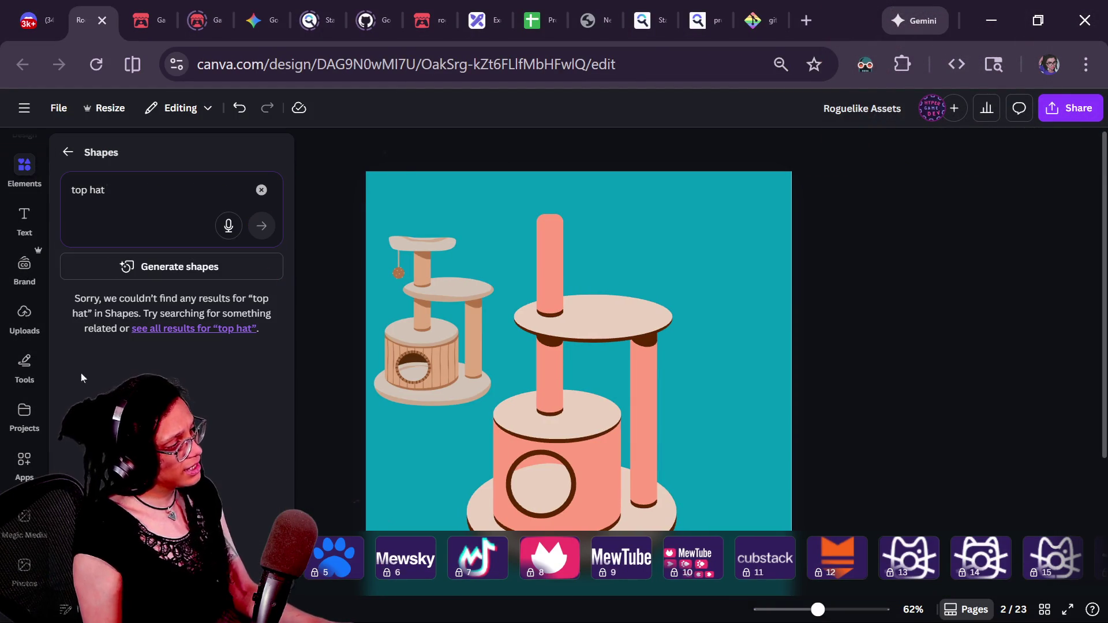
{"action": "key", "text": "ctrl+a"}
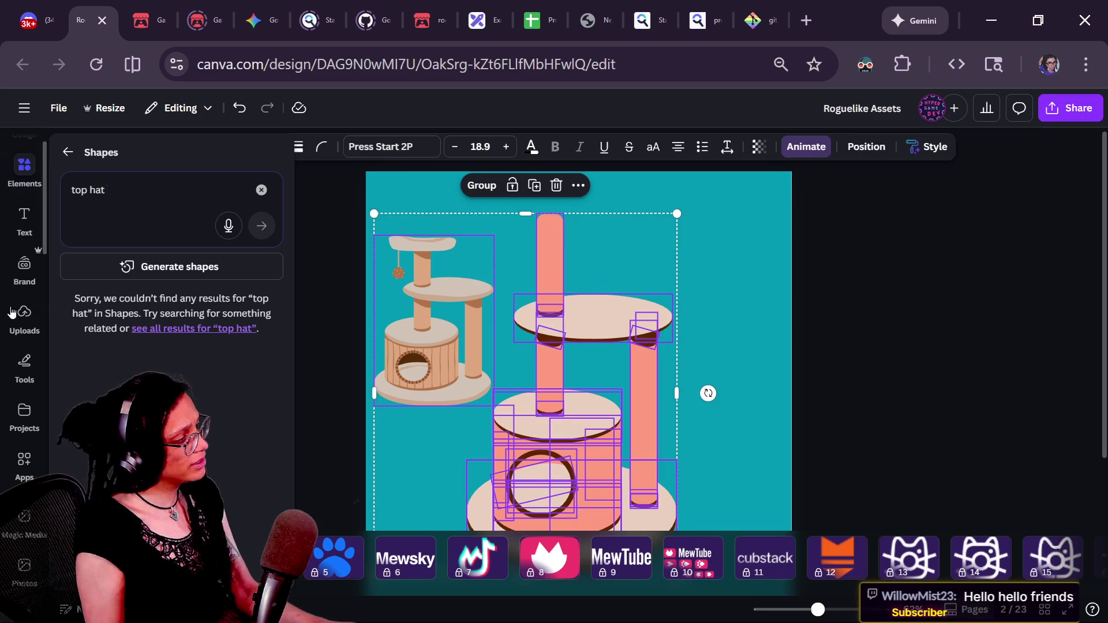
- Rerun the 'top hat' Elements search and add a black top hat graphic to the page
{"action": "left_click", "coordinate": [22, 170]}
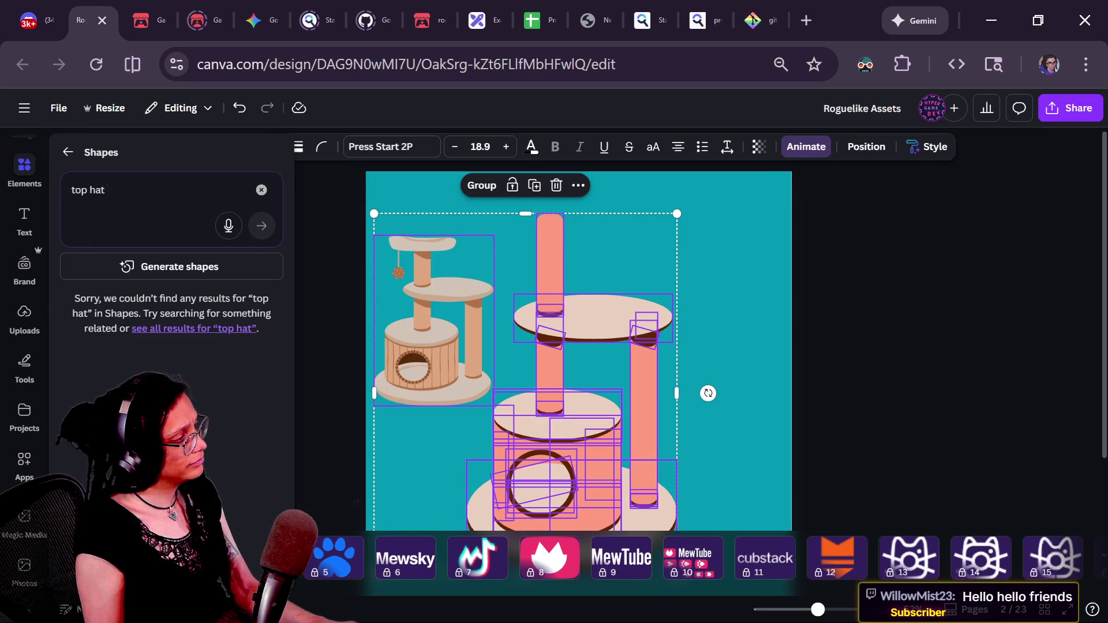
{"action": "left_click", "coordinate": [70, 163]}
{"action": "left_click", "coordinate": [72, 163]}
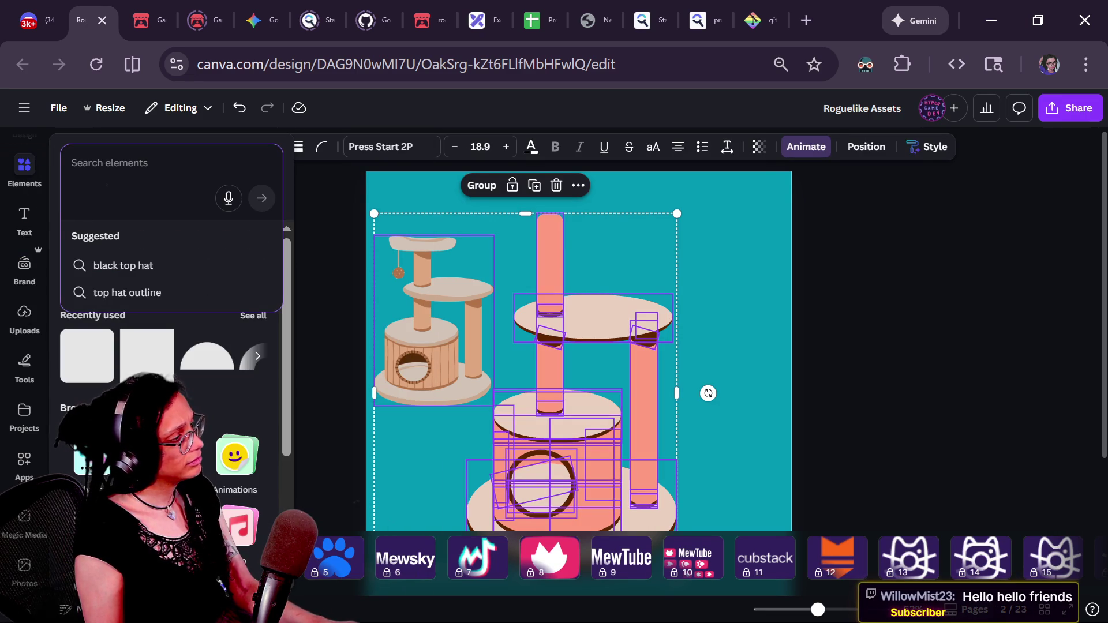
{"action": "left_click", "coordinate": [61, 165]}
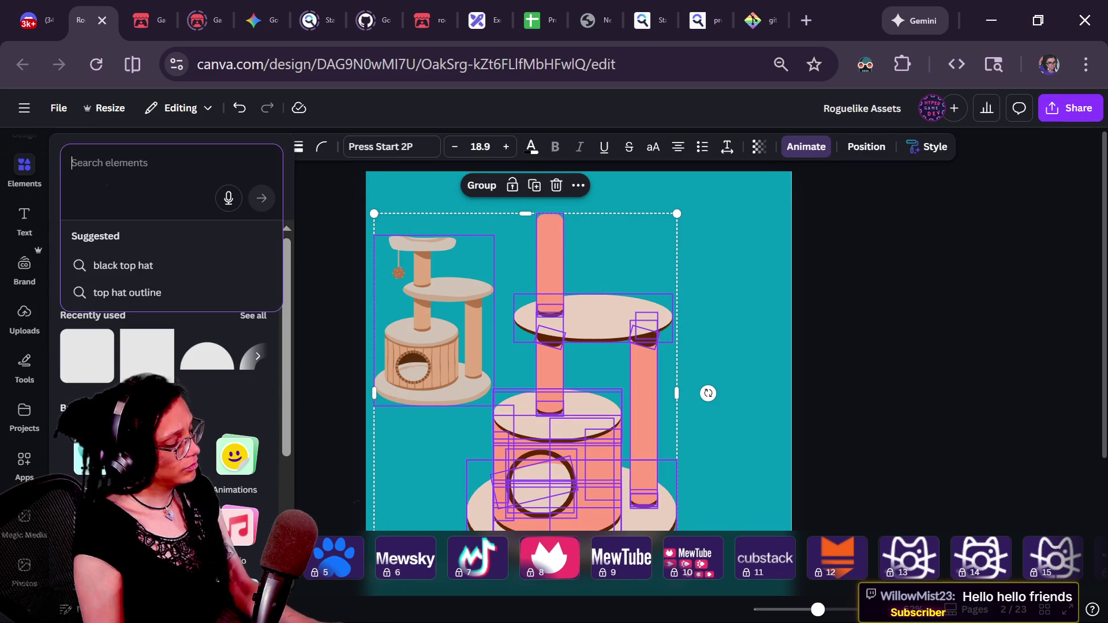
{"action": "type", "text": "top hat"}
{"action": "key", "text": "Return"}
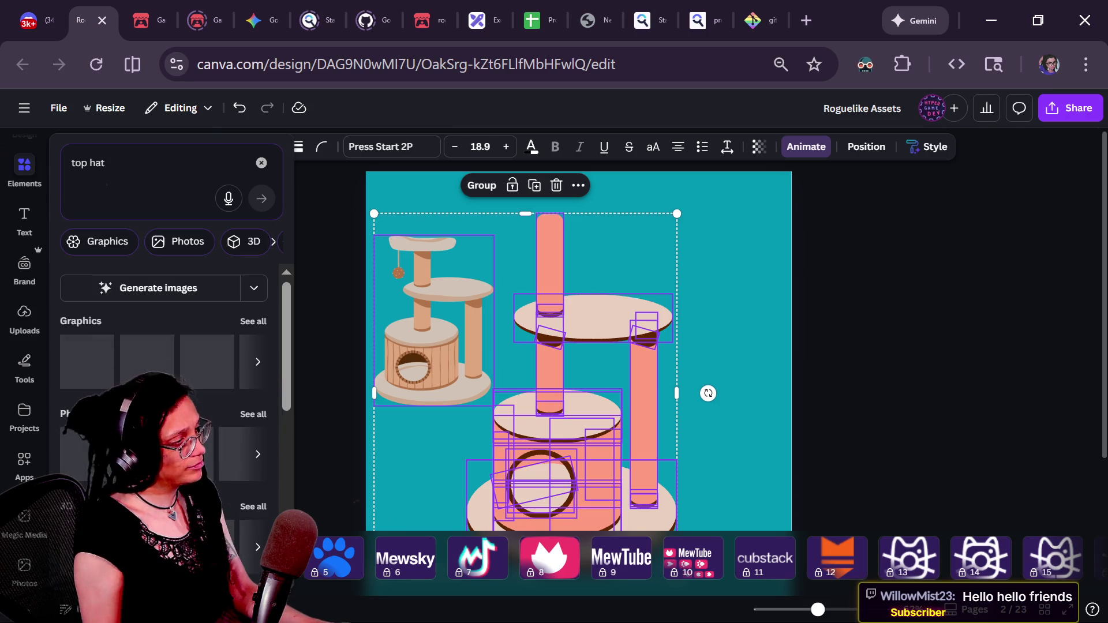
{"action": "left_click", "coordinate": [87, 362]}
- Enlarge the black top hat, tilt it about 20° clockwise and seat it on the top platform
{"action": "left_click", "coordinate": [24, 168]}
{"action": "left_click_drag", "start_coordinate": [590, 360], "coordinate": [590, 237]}
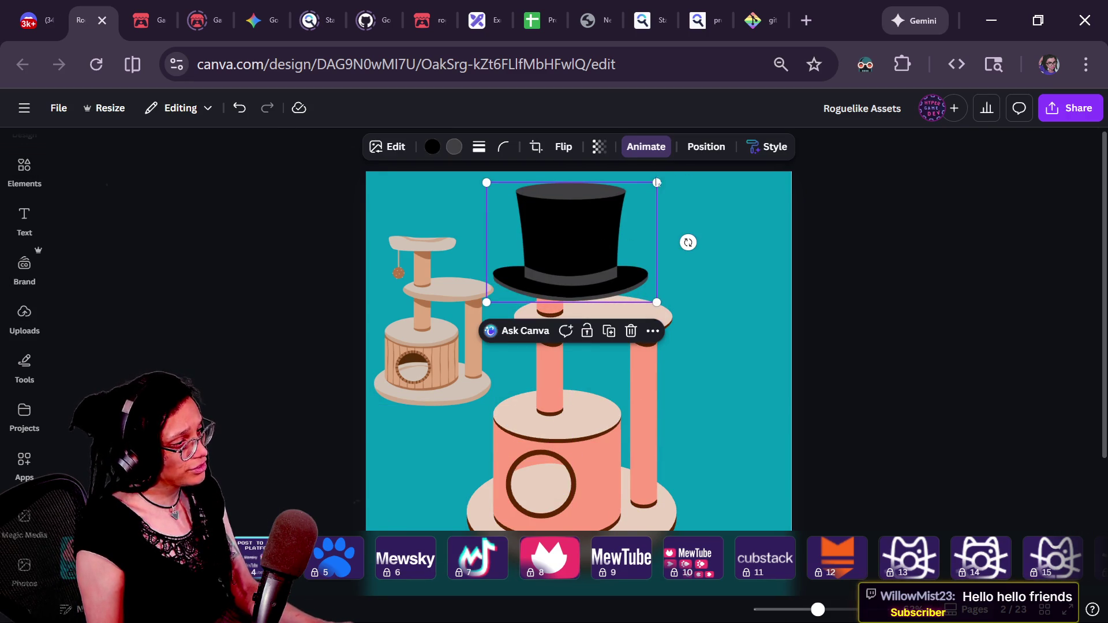
{"action": "left_click_drag", "start_coordinate": [657, 182], "coordinate": [691, 161]}
{"action": "left_click_drag", "start_coordinate": [566, 272], "coordinate": [574, 304]}
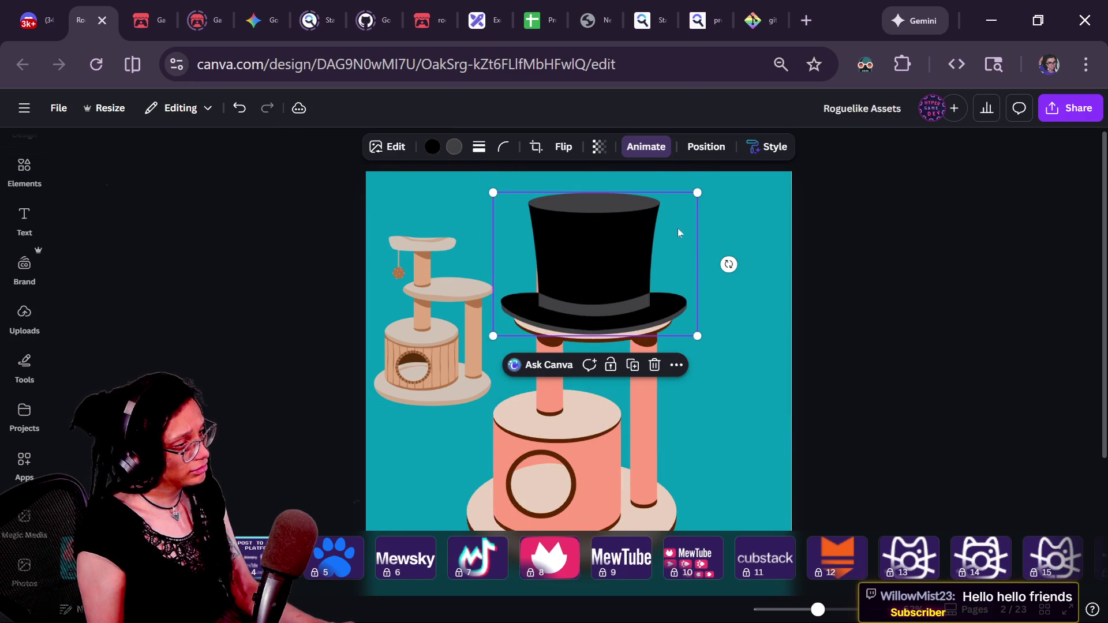
{"action": "left_click_drag", "start_coordinate": [697, 193], "coordinate": [735, 166]}
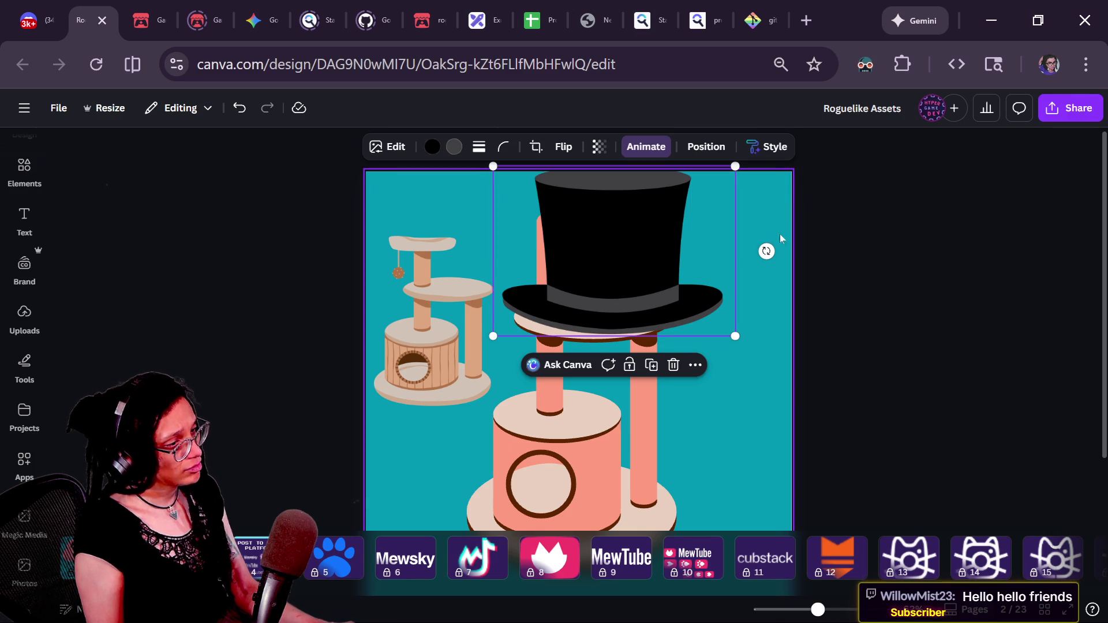
{"action": "left_click_drag", "start_coordinate": [767, 251], "coordinate": [742, 292]}
{"action": "mouse_move", "coordinate": [612, 271]}
{"action": "left_mouse_down"}
{"action": "mouse_move", "coordinate": [601, 302]}
{"action": "mouse_move", "coordinate": [623, 309]}
{"action": "mouse_move", "coordinate": [635, 288]}
{"action": "left_mouse_up"}
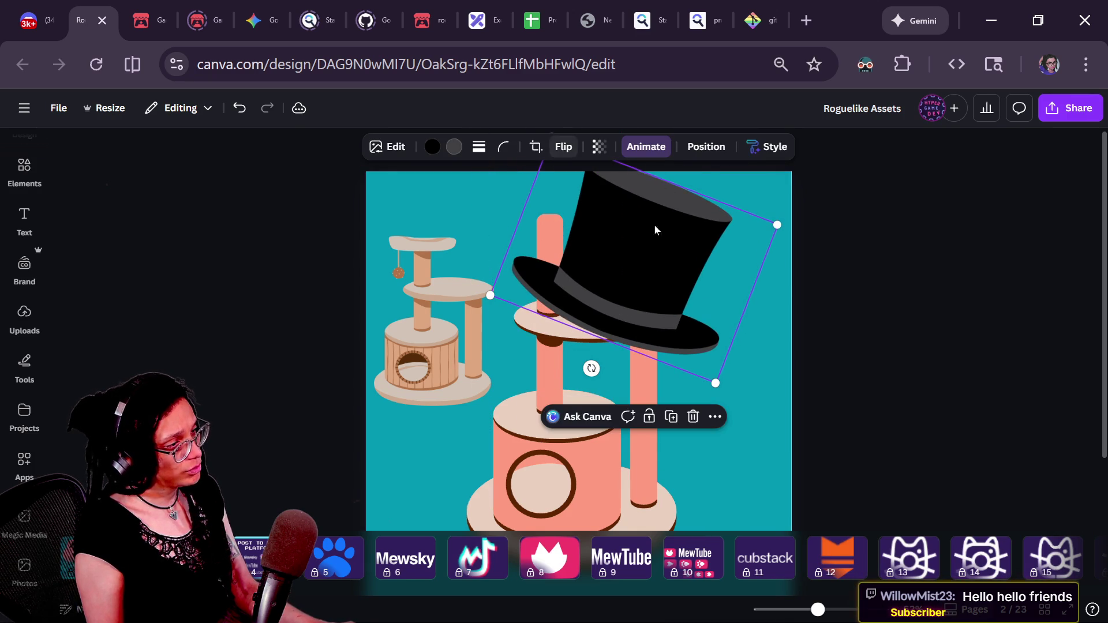
{"action": "left_click_drag", "start_coordinate": [777, 224], "coordinate": [718, 240]}
{"action": "left_click_drag", "start_coordinate": [596, 304], "coordinate": [649, 306]}
{"action": "left_click", "coordinate": [908, 373]}
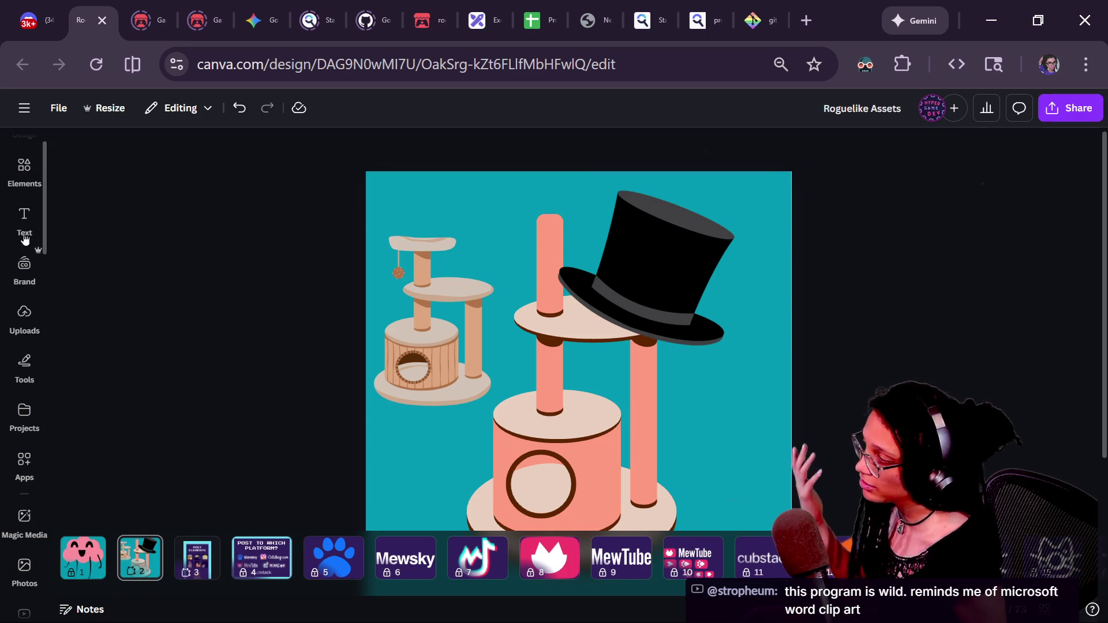
- Browse all the top hat graphics in the Elements results
{"action": "left_click", "coordinate": [24, 168]}
{"action": "scroll", "coordinate": [173, 288], "scroll_direction": "down", "scroll_amount": 2}
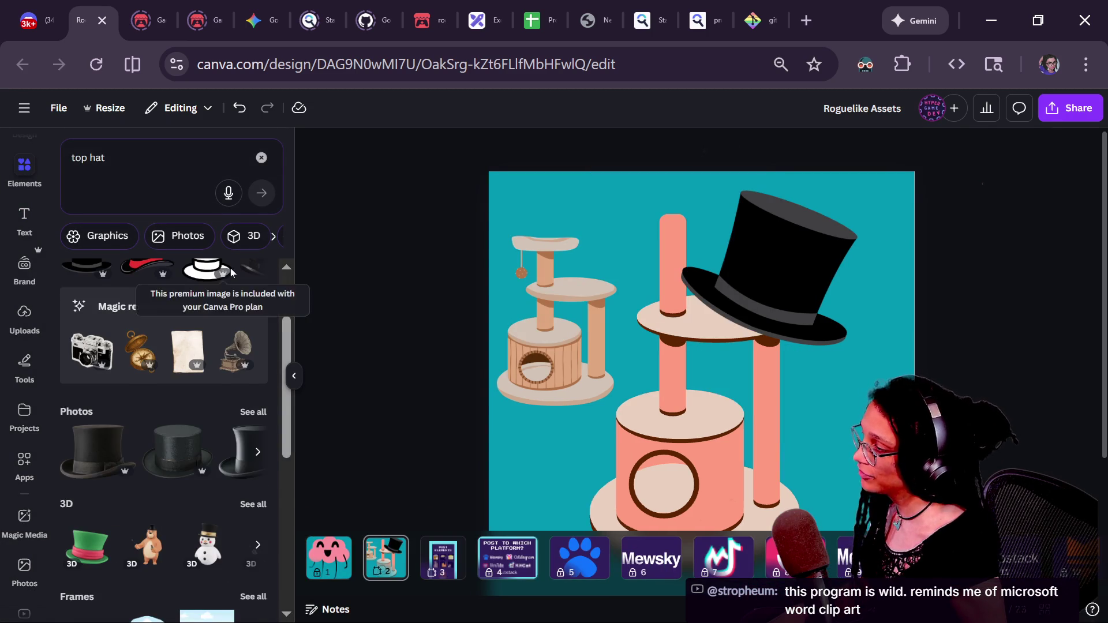
{"action": "scroll", "coordinate": [230, 268], "scroll_direction": "up", "scroll_amount": 2}
{"action": "left_click", "coordinate": [253, 316]}
{"action": "scroll", "coordinate": [259, 329], "scroll_direction": "down", "scroll_amount": 10}
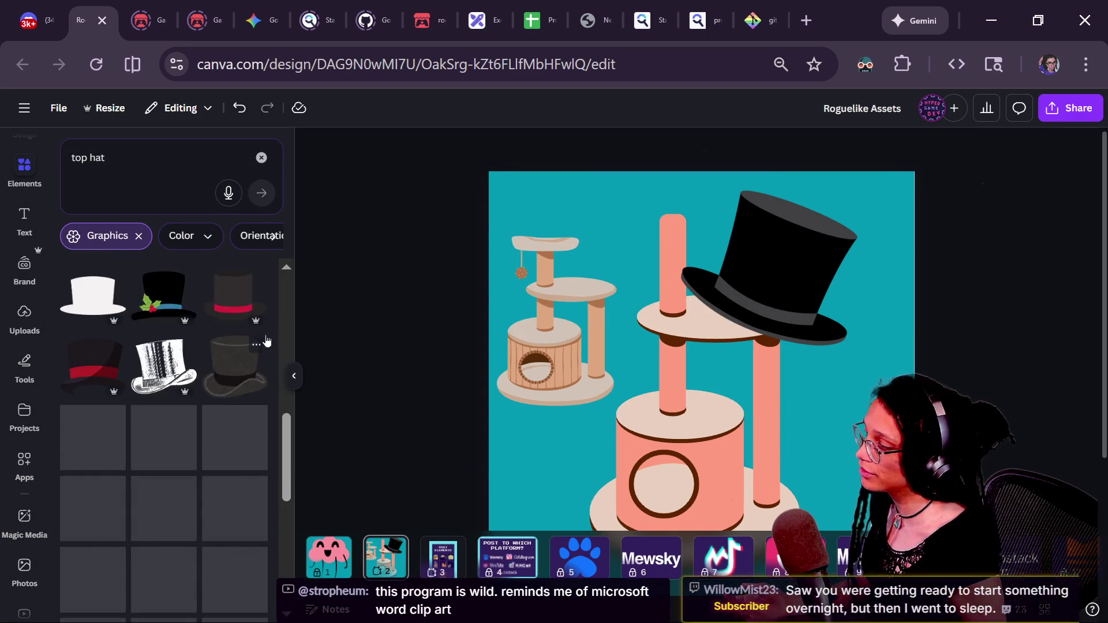
{"action": "scroll", "coordinate": [268, 336], "scroll_direction": "up", "scroll_amount": 2}
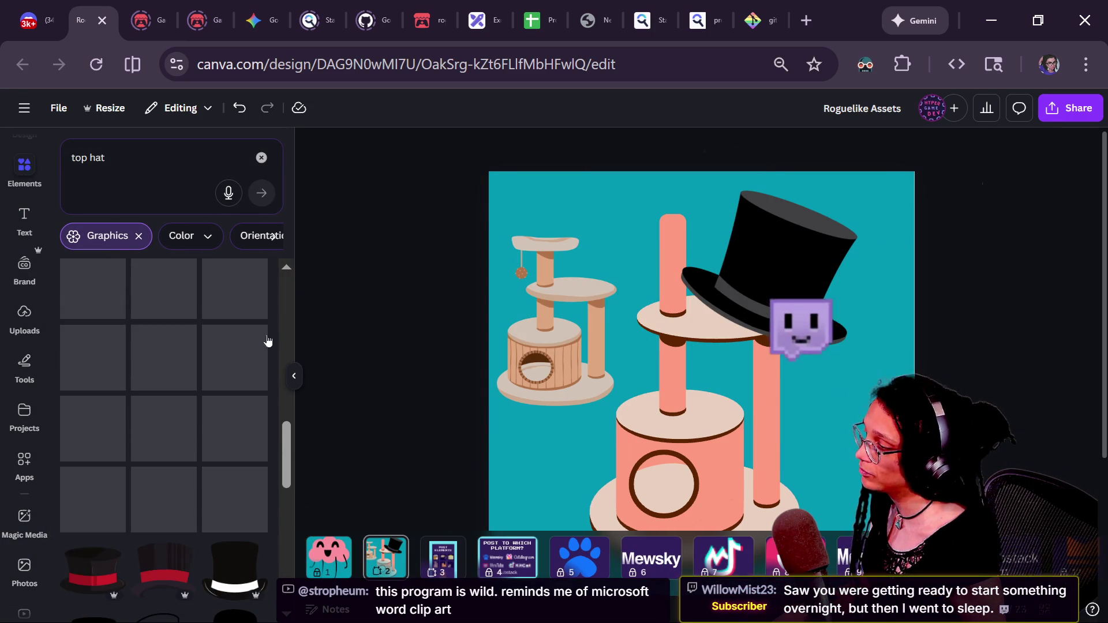
{"action": "scroll", "coordinate": [267, 341], "scroll_direction": "down", "scroll_amount": 5}
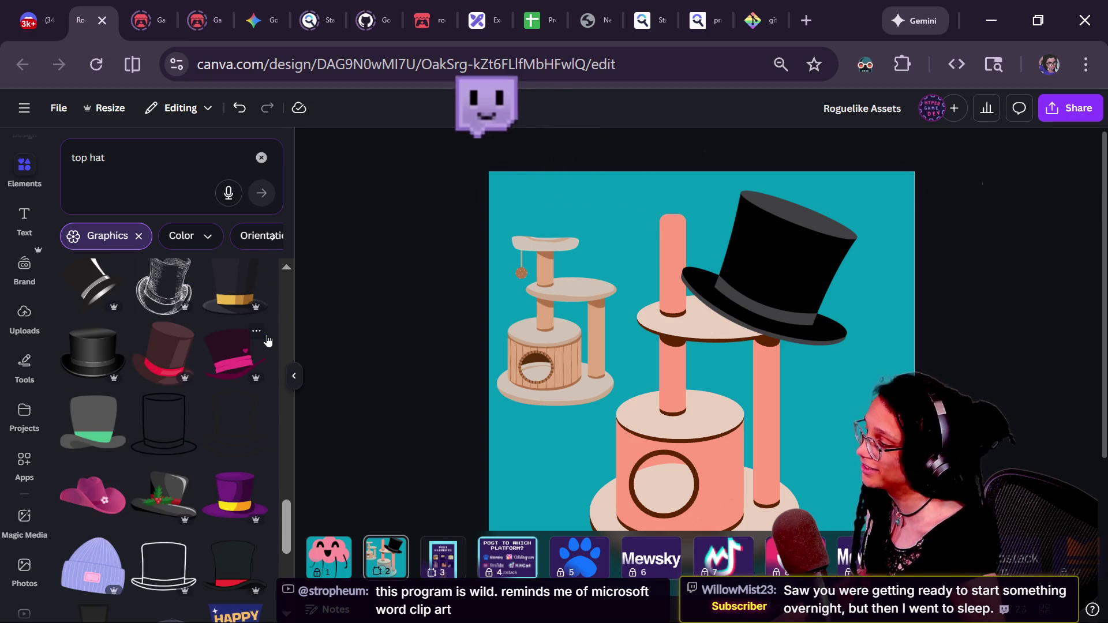
{"action": "scroll", "coordinate": [267, 341], "scroll_direction": "down", "scroll_amount": 5}
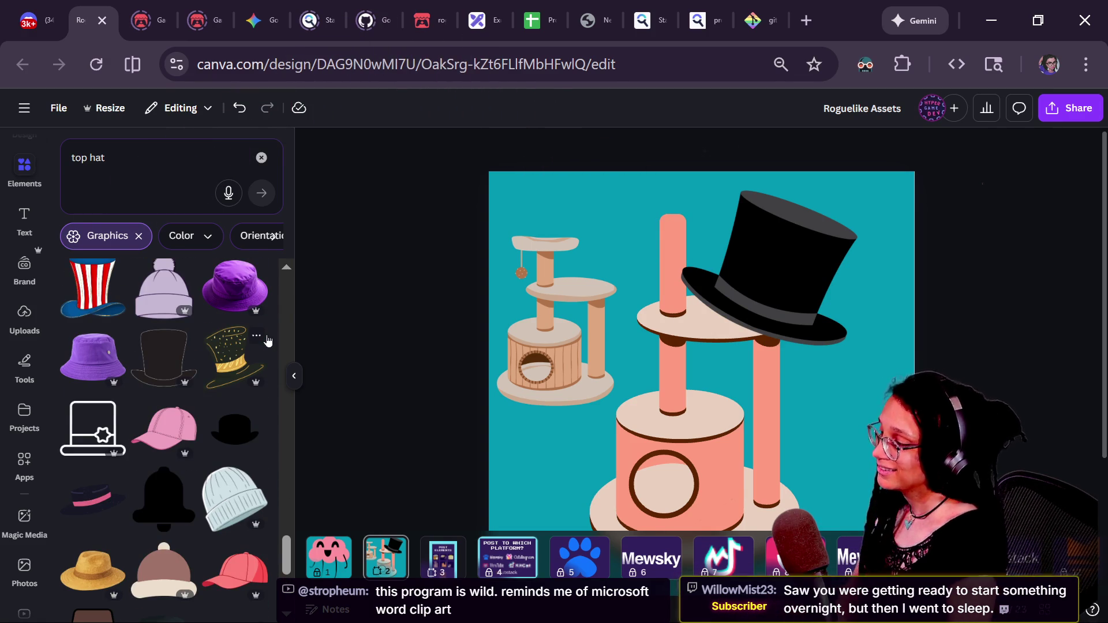
{"action": "scroll", "coordinate": [217, 419], "scroll_direction": "down", "scroll_amount": 5}
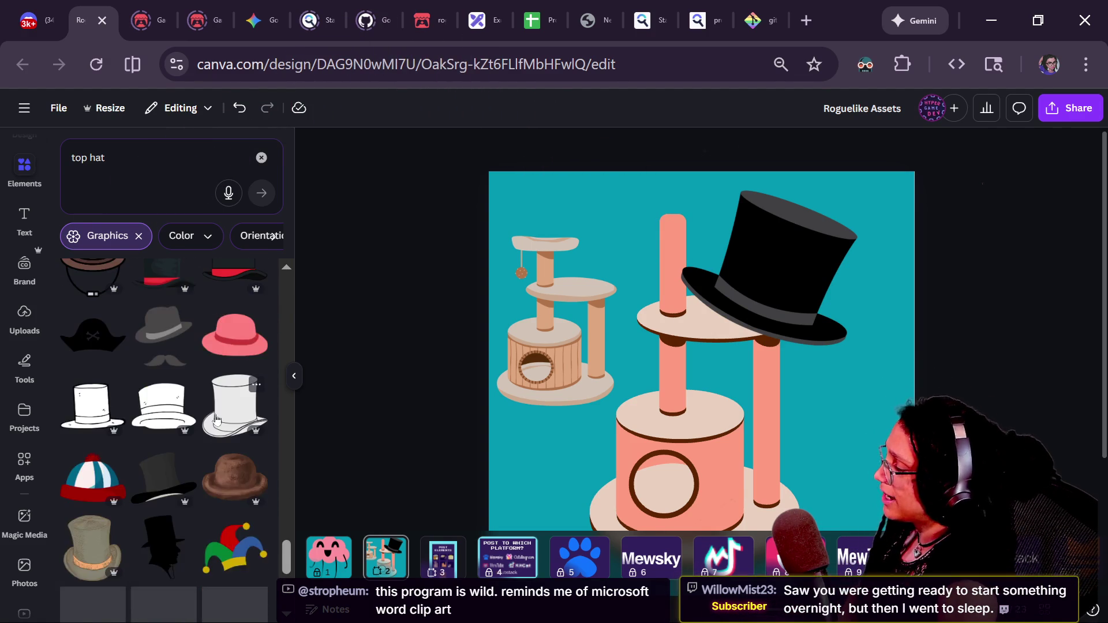
{"action": "scroll", "coordinate": [217, 419], "scroll_direction": "down", "scroll_amount": 5}
{"action": "scroll", "coordinate": [217, 419], "scroll_direction": "down", "scroll_amount": 2}
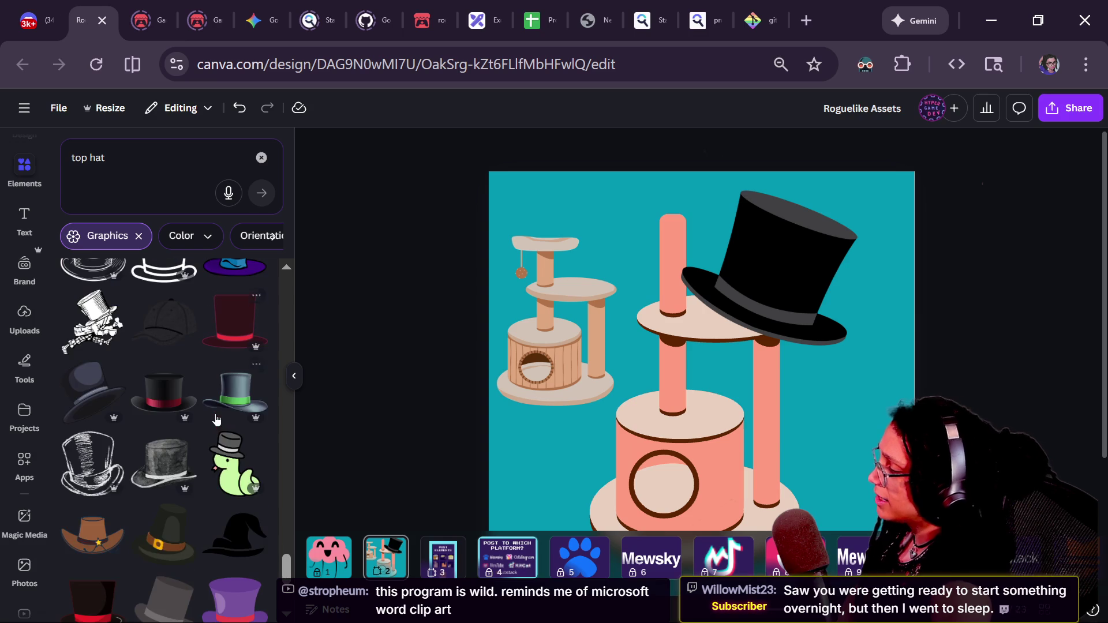
{"action": "scroll", "coordinate": [216, 420], "scroll_direction": "down", "scroll_amount": 5}
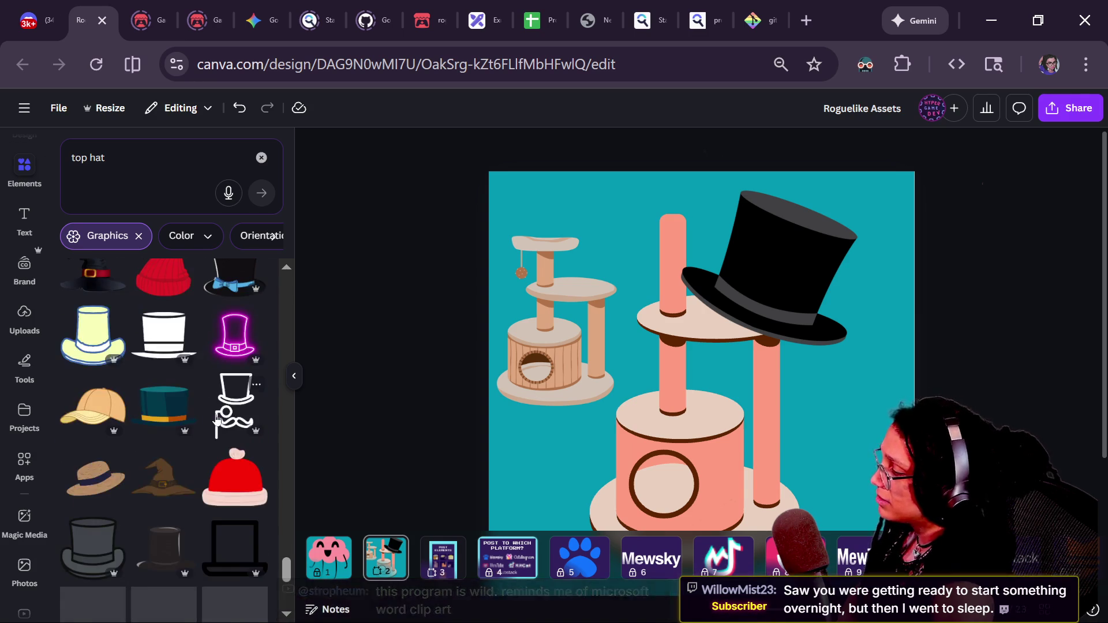
{"action": "scroll", "coordinate": [217, 419], "scroll_direction": "down", "scroll_amount": 5}
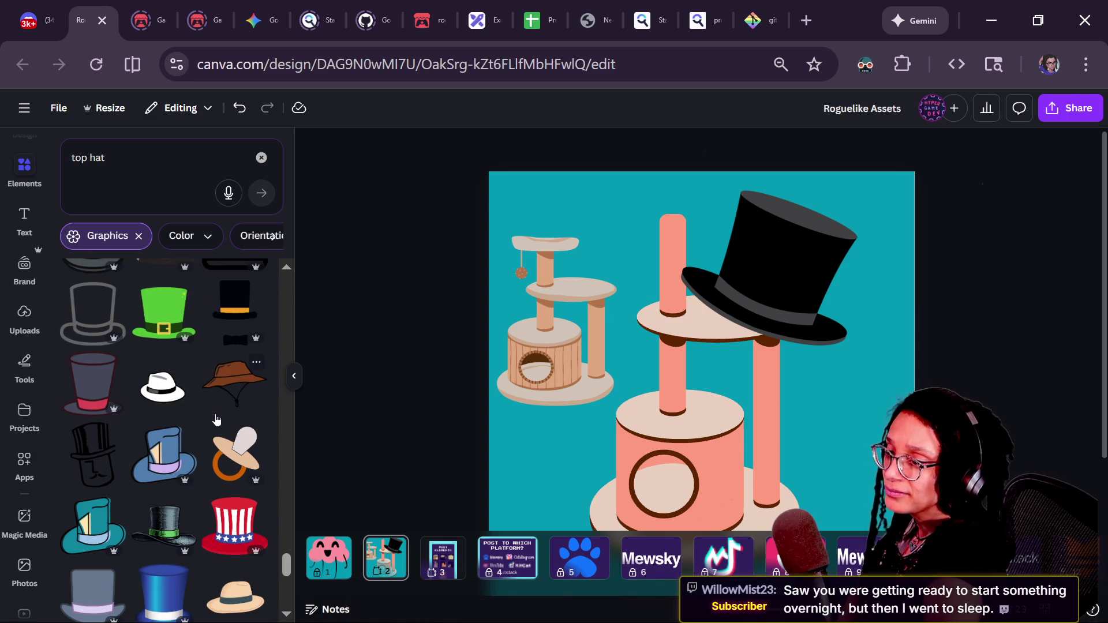
{"action": "scroll", "coordinate": [217, 419], "scroll_direction": "down", "scroll_amount": 15}
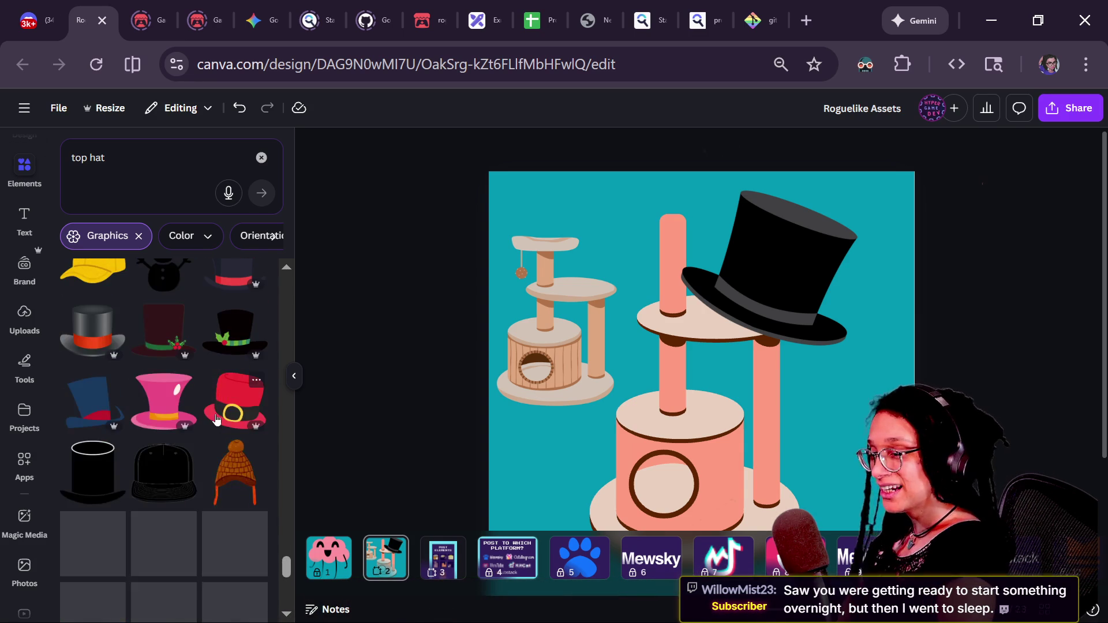
{"action": "scroll", "coordinate": [216, 419], "scroll_direction": "down", "scroll_amount": 3}
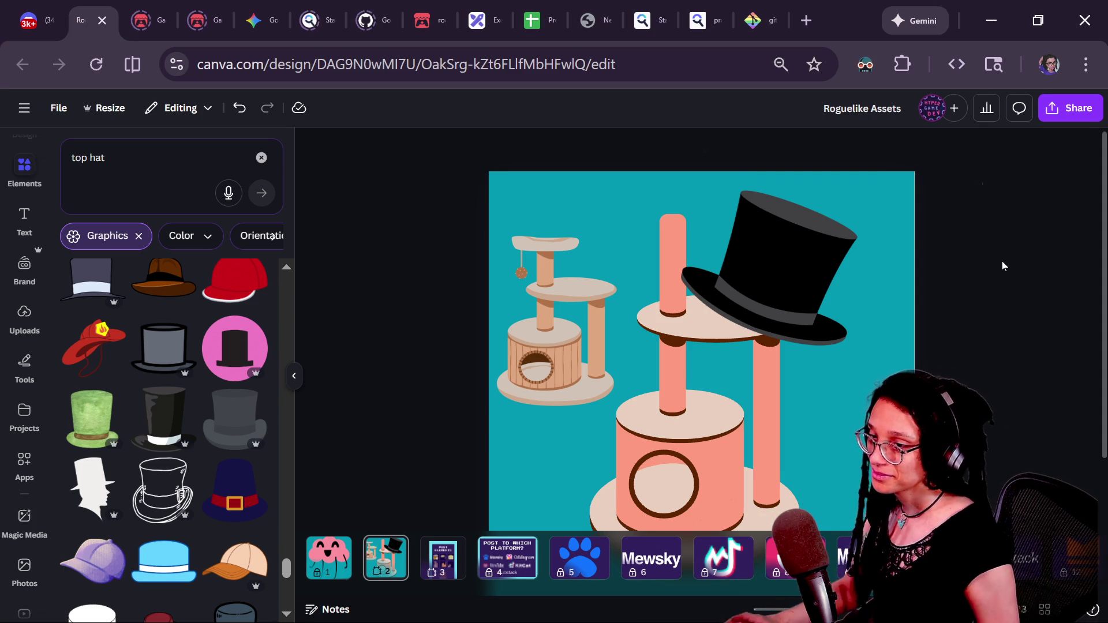
- Return to the Canva editor and delete the top hat from the design
{"action": "key", "text": "alt+Tab"}
{"action": "key", "text": "alt+Tab"}
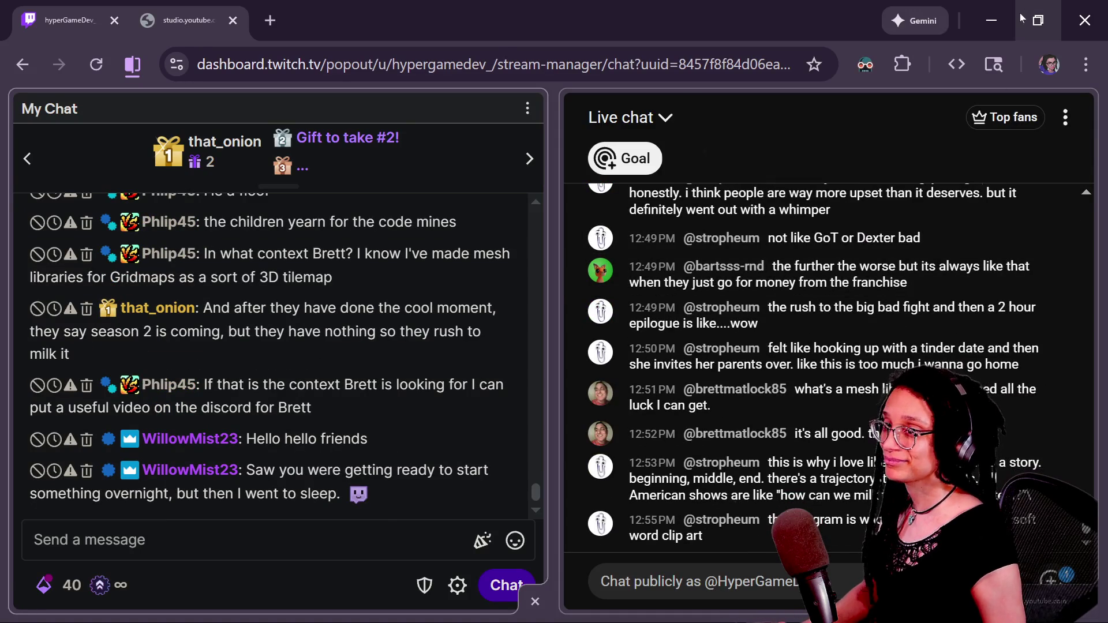
{"action": "left_click", "coordinate": [992, 21]}
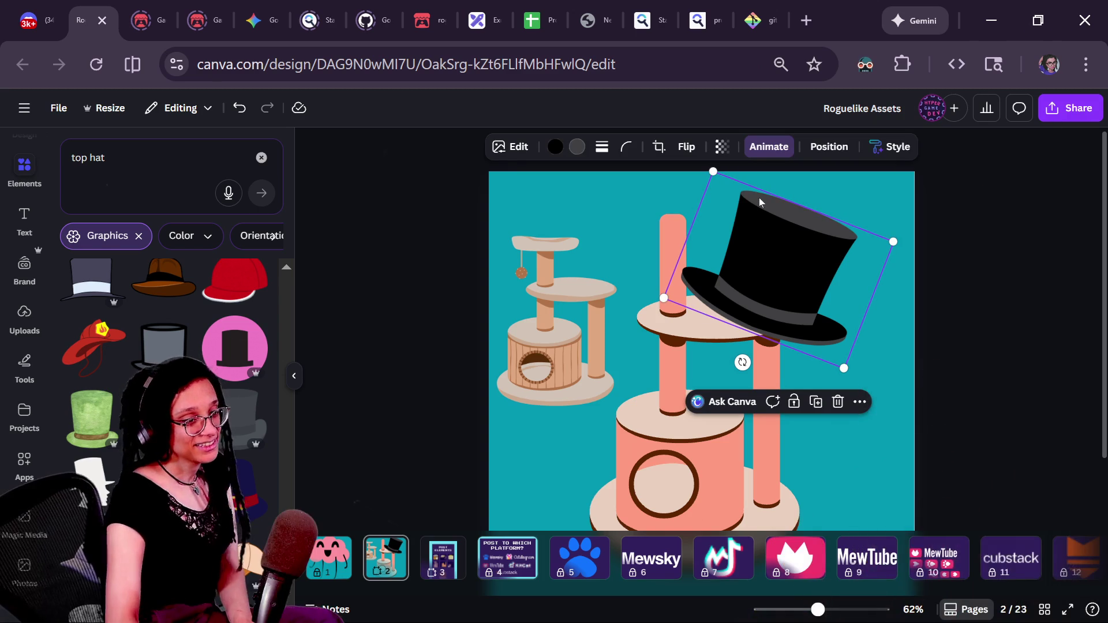
{"action": "key", "text": "Delete"}
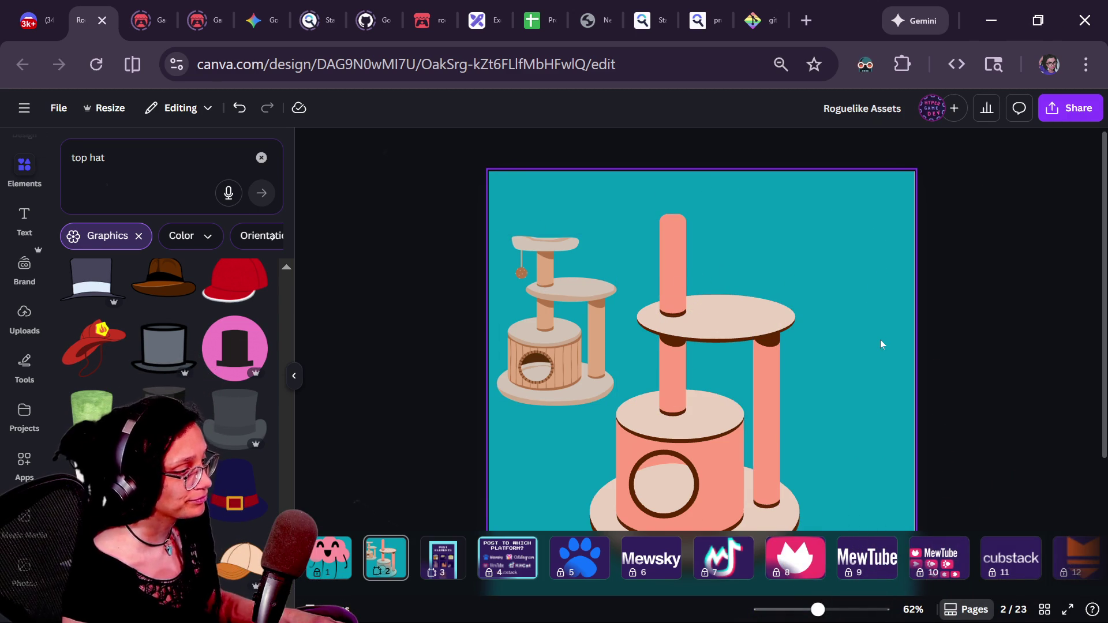
{"action": "scroll", "coordinate": [1105, 352], "scroll_direction": "down", "scroll_amount": 1}
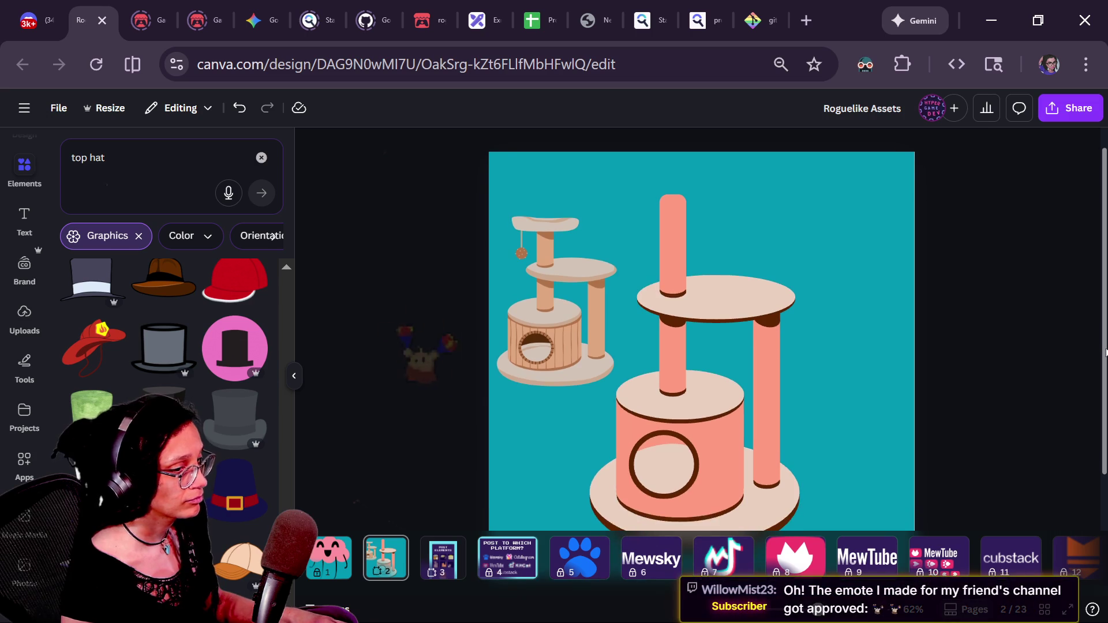
- Open a new blank Chrome tab from the tab strip
{"action": "left_click_drag", "start_coordinate": [1105, 352], "coordinate": [1105, 369]}
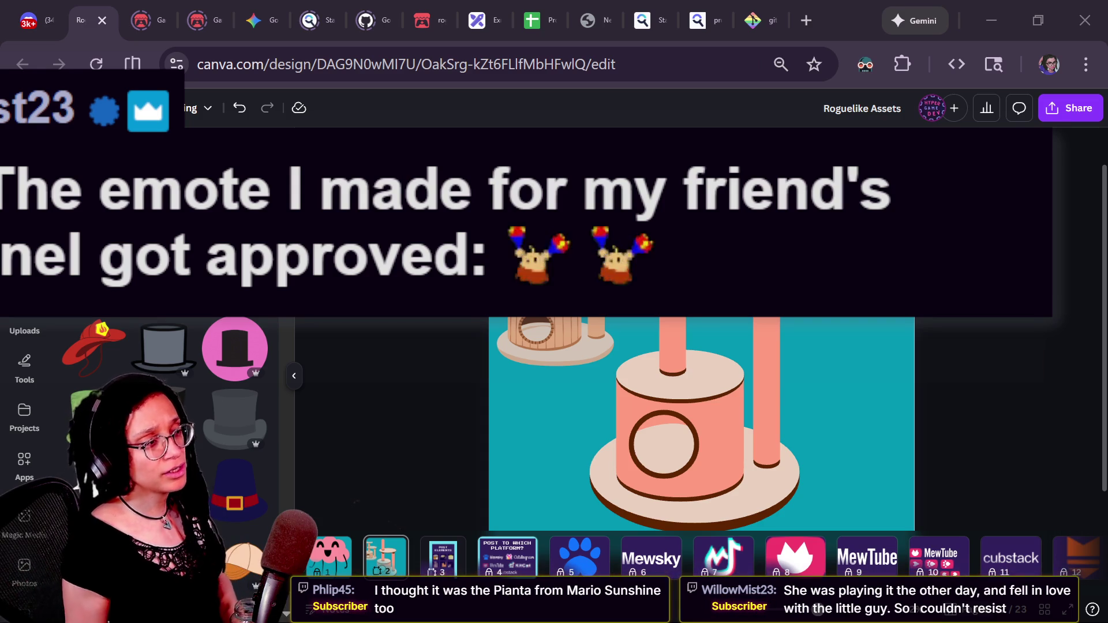
{"action": "left_click", "coordinate": [806, 20]}
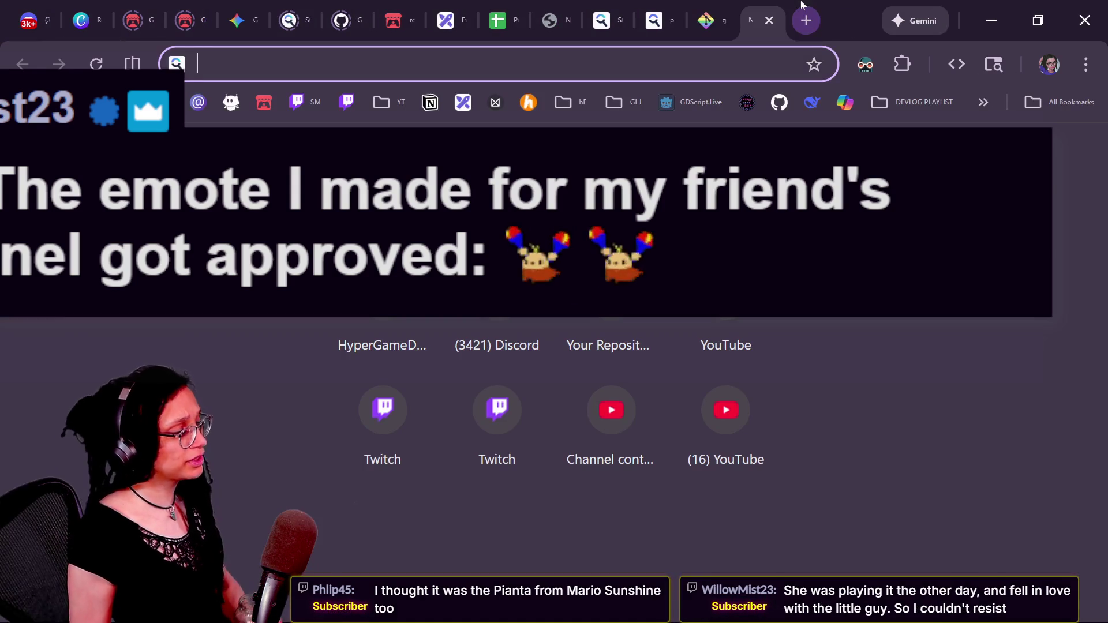
- Search Startpage for 'pianta mario sunshine' and skim the image results
{"action": "type", "text": "pi"}
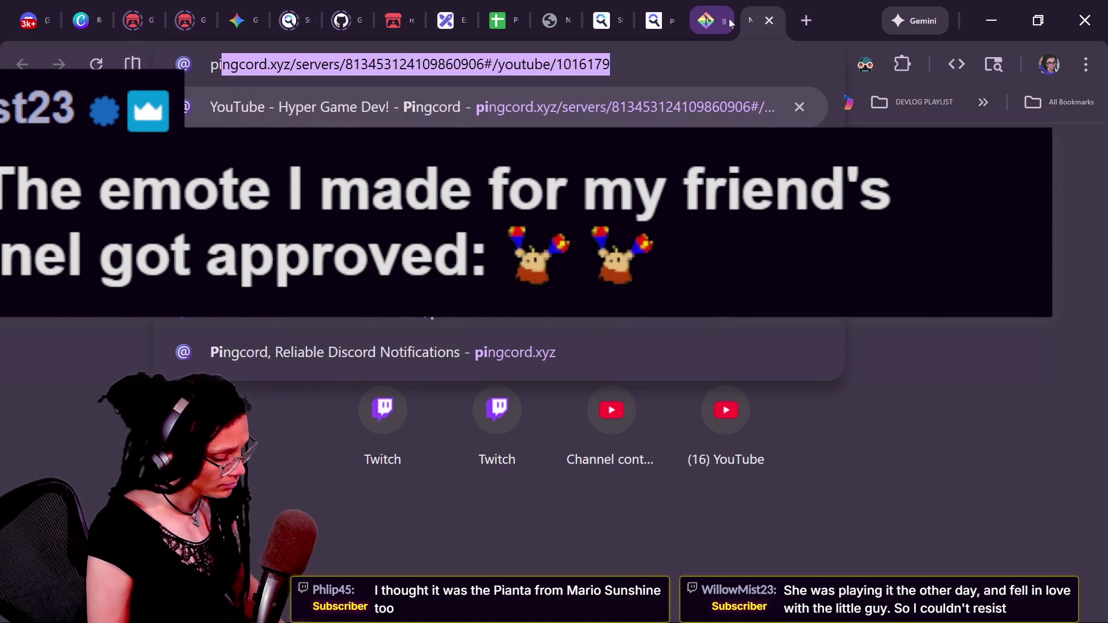
{"action": "type", "text": "anta mario sun"}
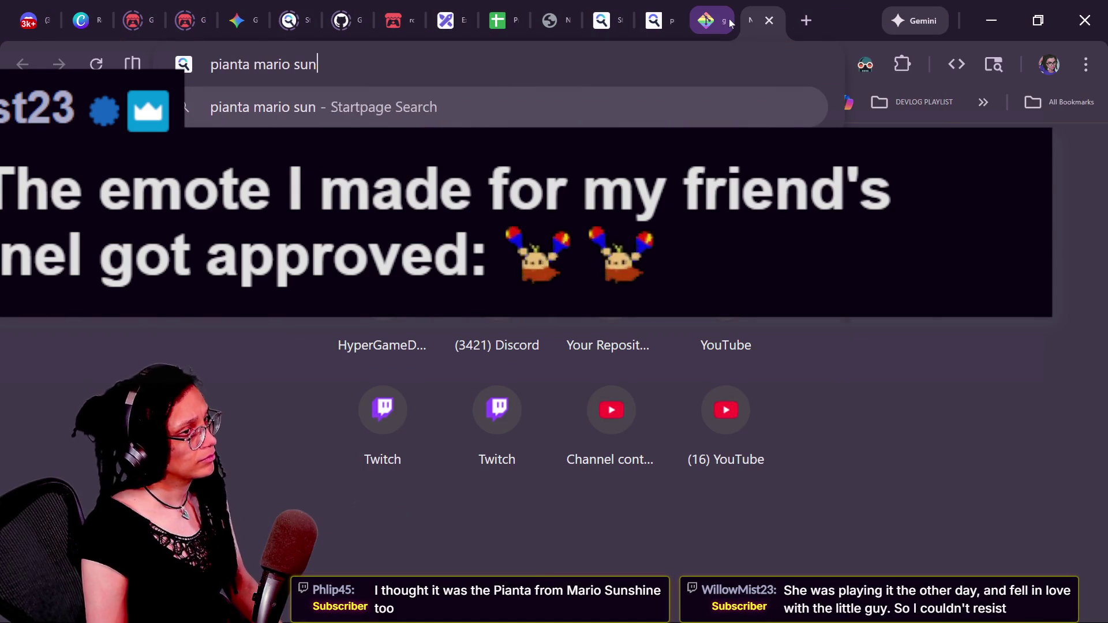
{"action": "type", "text": "shine"}
{"action": "key", "text": "Return"}
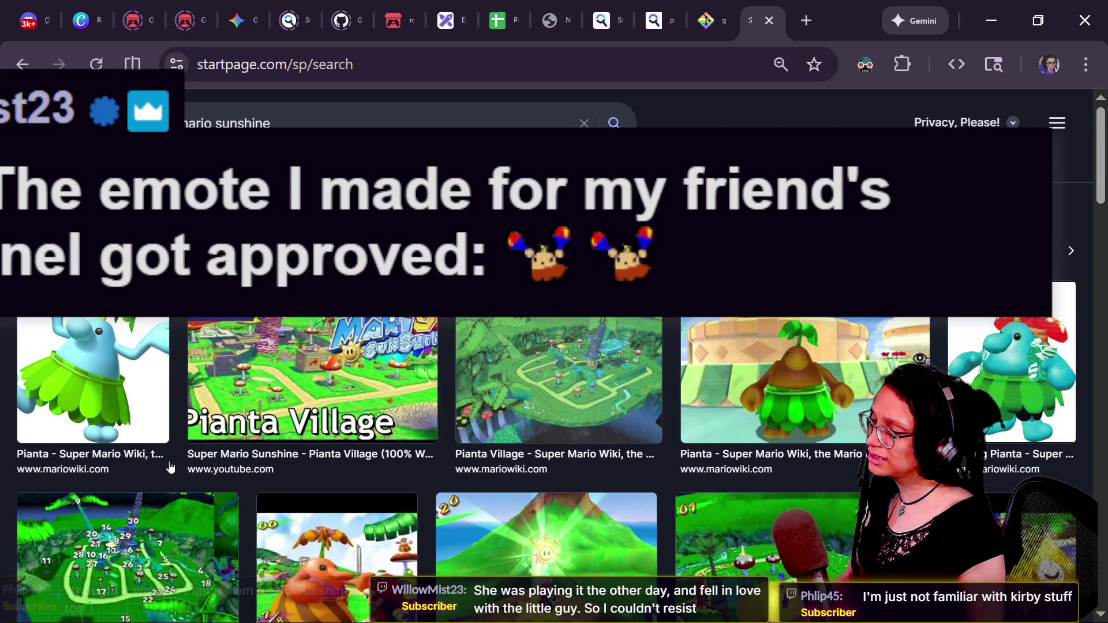
{"action": "scroll", "coordinate": [242, 465], "scroll_direction": "down", "scroll_amount": 5}
{"action": "scroll", "coordinate": [242, 464], "scroll_direction": "up", "scroll_amount": 5}
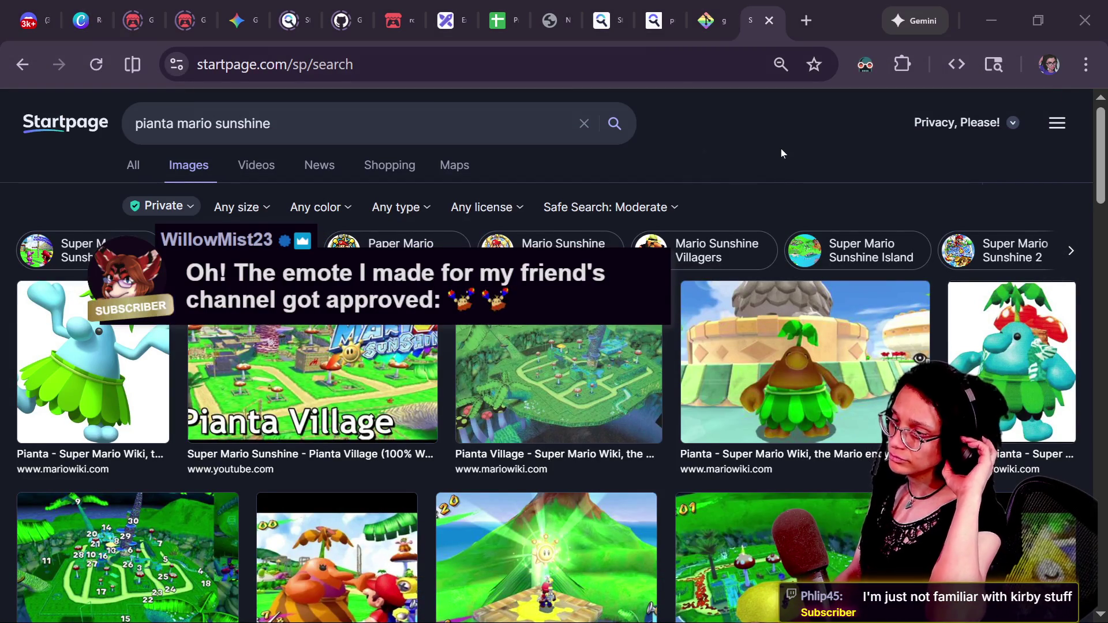
{"action": "key", "text": "alt+Tab"}
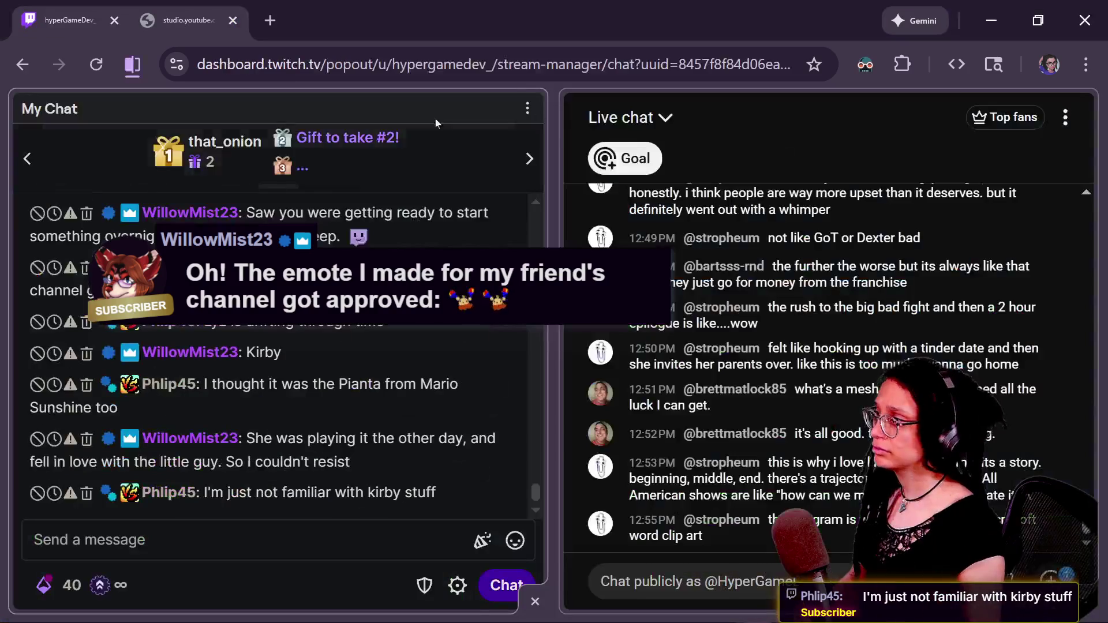
- Leave the Twitch chat and return to the Canva cat tree design
{"action": "key", "text": "alt+Tab"}
{"action": "left_click", "coordinate": [86, 20]}
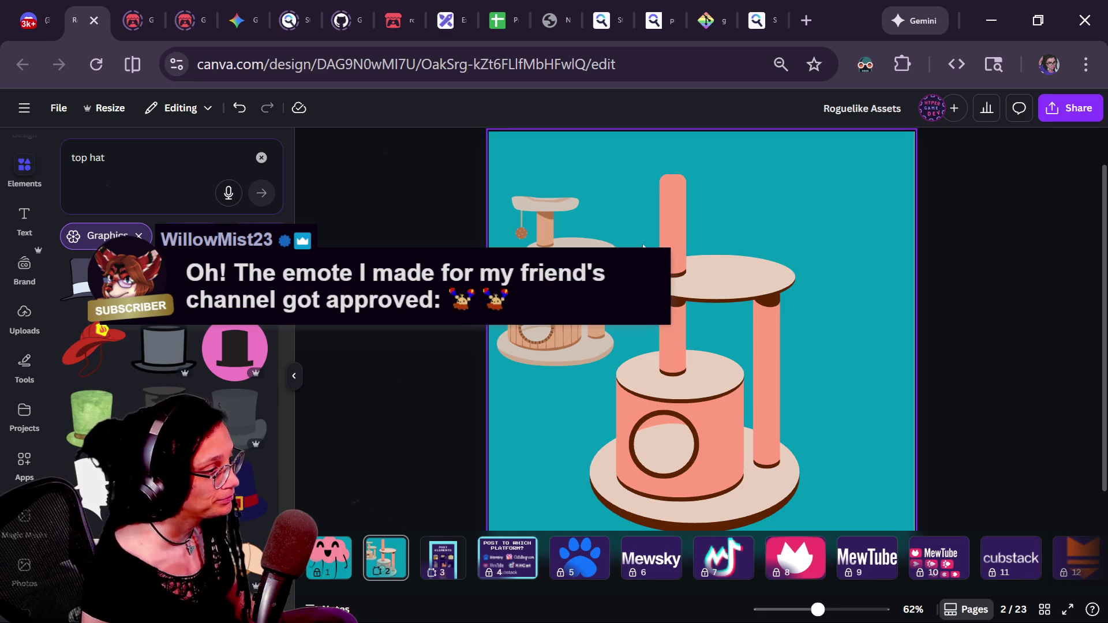
- Flatten the big cat tree's base slightly from its bottom edge
{"action": "key", "text": "ctrl+minus"}
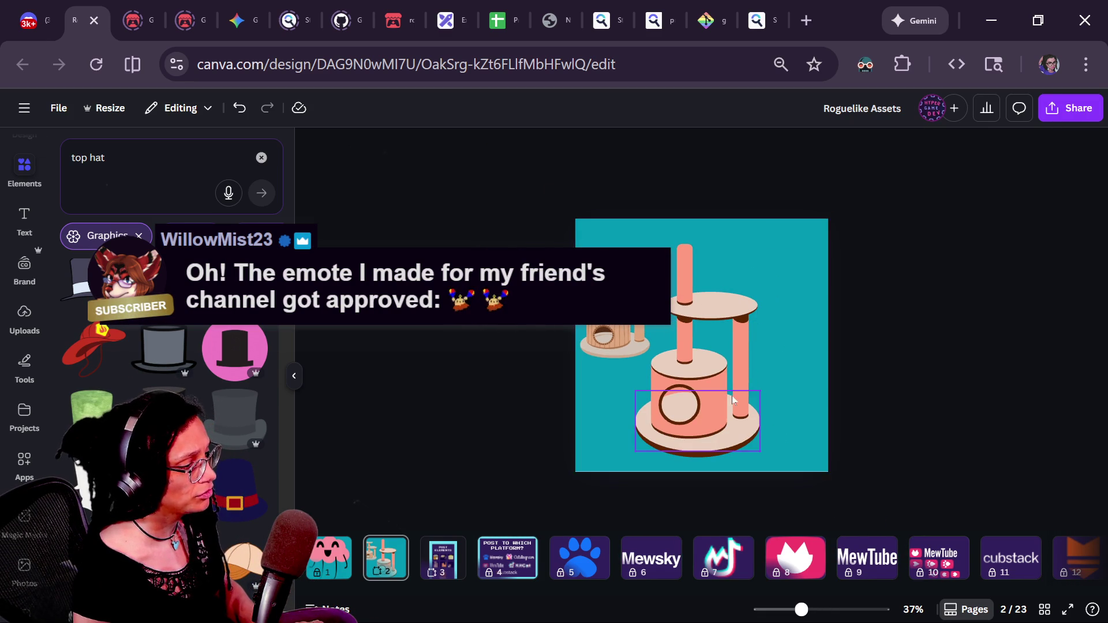
{"action": "scroll", "coordinate": [683, 468], "scroll_direction": "up", "scroll_amount": 5}
{"action": "left_click", "coordinate": [702, 517]}
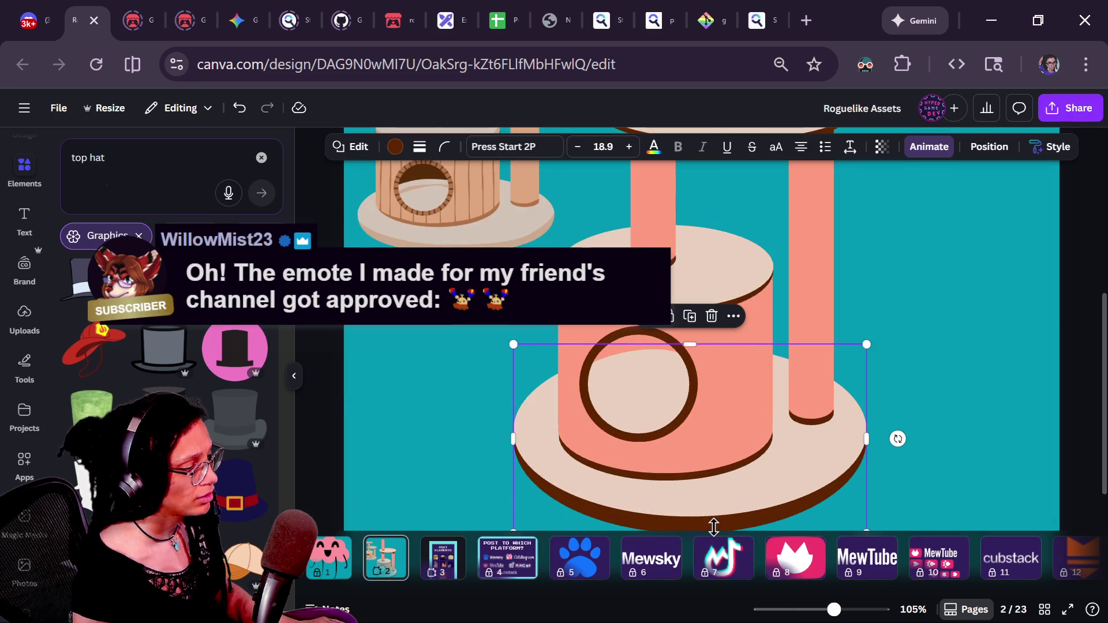
{"action": "scroll", "coordinate": [715, 525], "scroll_direction": "down", "scroll_amount": 1}
{"action": "mouse_move", "coordinate": [693, 478]}
{"action": "left_mouse_down"}
{"action": "mouse_move", "coordinate": [693, 456]}
{"action": "mouse_move", "coordinate": [694, 471]}
{"action": "left_mouse_up"}
{"action": "scroll", "coordinate": [693, 468], "scroll_direction": "down", "scroll_amount": 5}
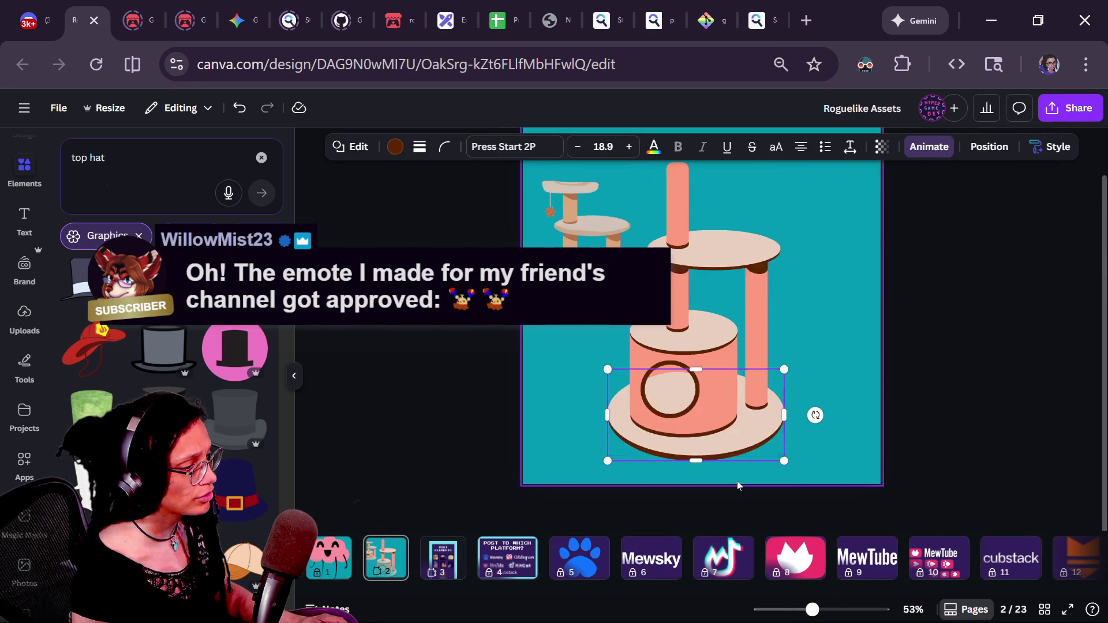
{"action": "left_click", "coordinate": [843, 437]}
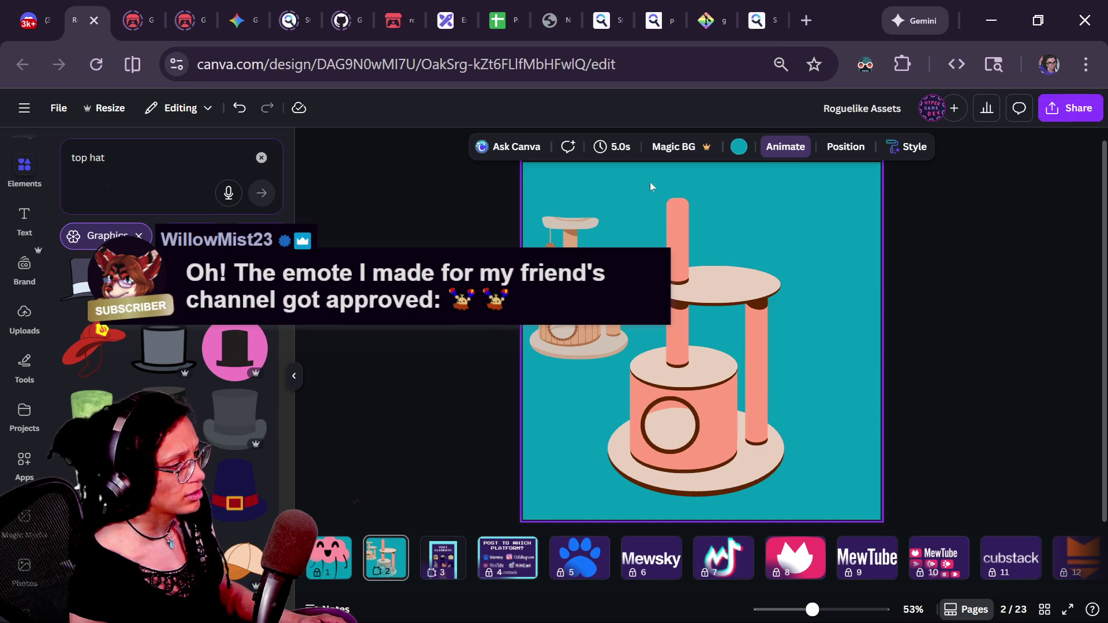
- Raise the big tree's top platform higher on the posts and shrink it
{"action": "scroll", "coordinate": [615, 192], "scroll_direction": "up", "scroll_amount": 4}
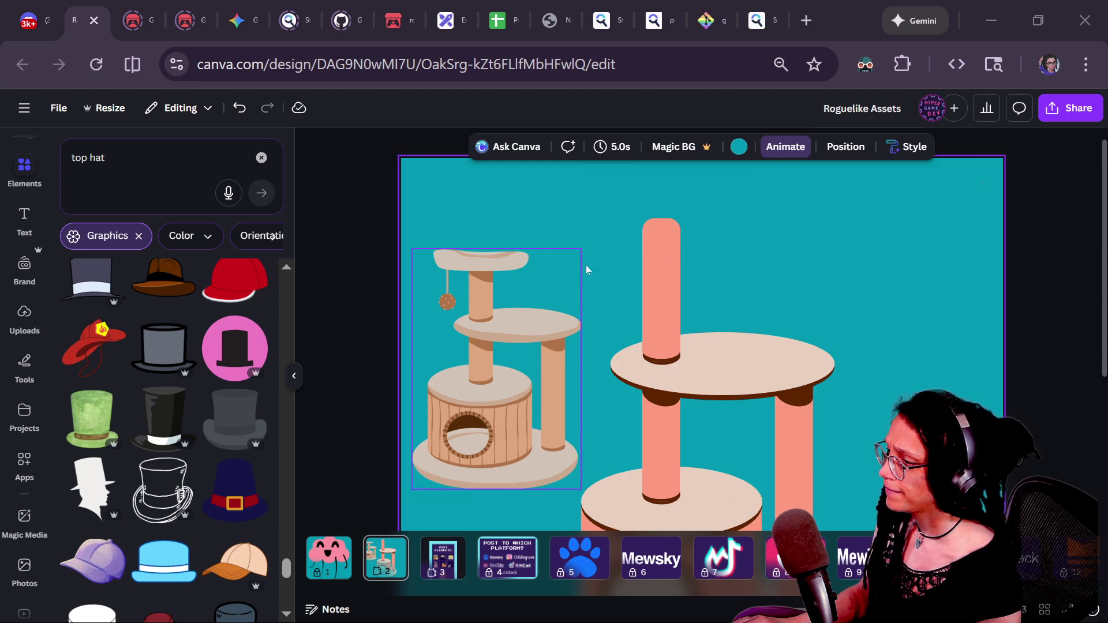
{"action": "left_click", "coordinate": [721, 398]}
{"action": "mouse_move", "coordinate": [722, 399]}
{"action": "left_mouse_down"}
{"action": "mouse_move", "coordinate": [749, 334]}
{"action": "mouse_move", "coordinate": [725, 375]}
{"action": "mouse_move", "coordinate": [714, 202]}
{"action": "mouse_move", "coordinate": [691, 237]}
{"action": "mouse_move", "coordinate": [660, 229]}
{"action": "left_mouse_up"}
{"action": "left_click_drag", "start_coordinate": [771, 182], "coordinate": [745, 194]}
{"action": "left_click_drag", "start_coordinate": [674, 227], "coordinate": [679, 227]}
{"action": "scroll", "coordinate": [937, 349], "scroll_direction": "down", "scroll_amount": 3}
{"action": "left_click", "coordinate": [937, 350]}
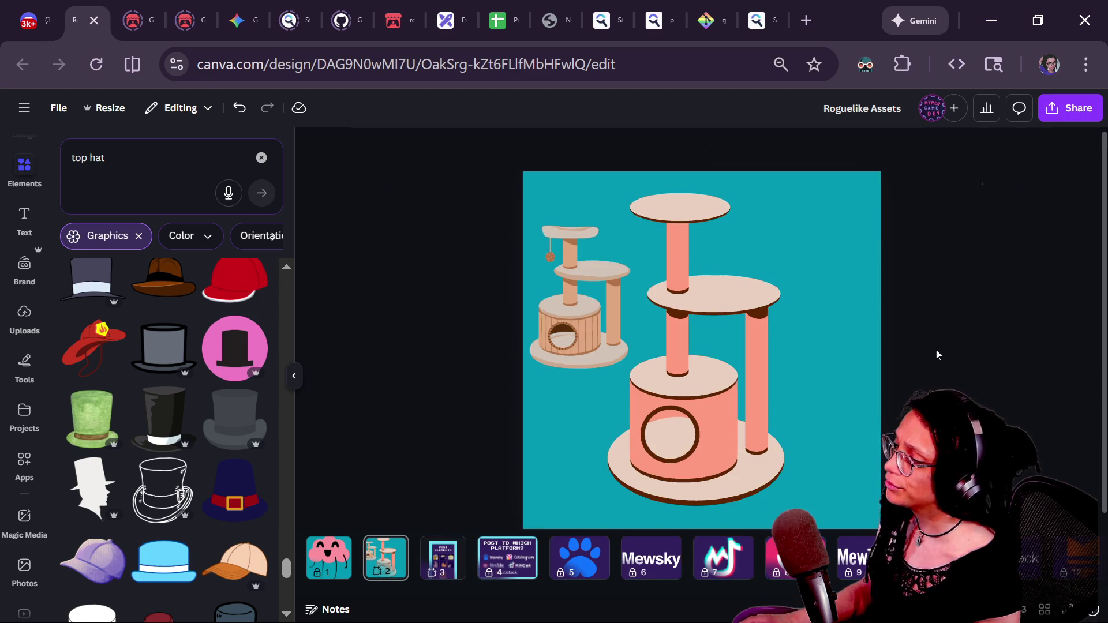
- Clear the top hat search in Elements and bring up the Shapes collection
{"action": "scroll", "coordinate": [770, 213], "scroll_direction": "up", "scroll_amount": 2}
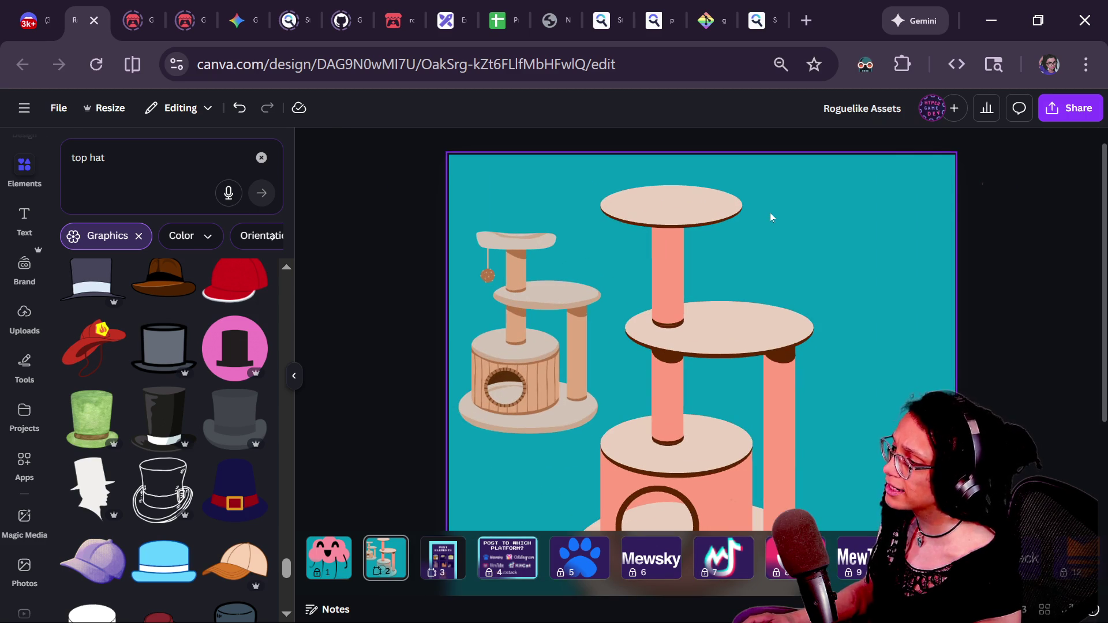
{"action": "scroll", "coordinate": [687, 199], "scroll_direction": "up", "scroll_amount": 3}
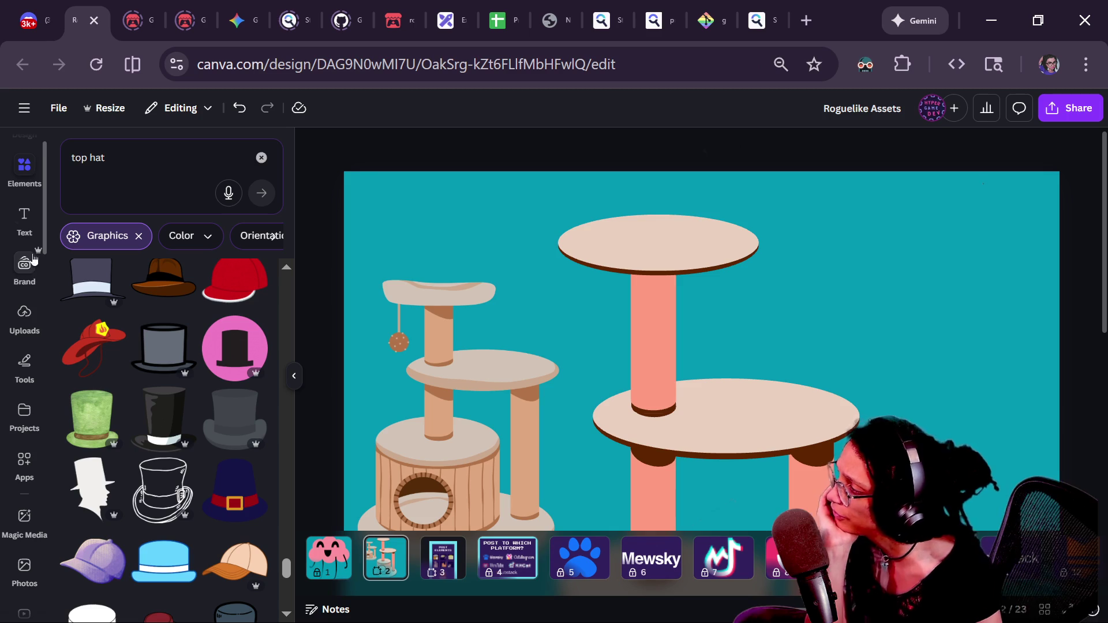
{"action": "left_click", "coordinate": [25, 200]}
{"action": "left_click", "coordinate": [262, 162]}
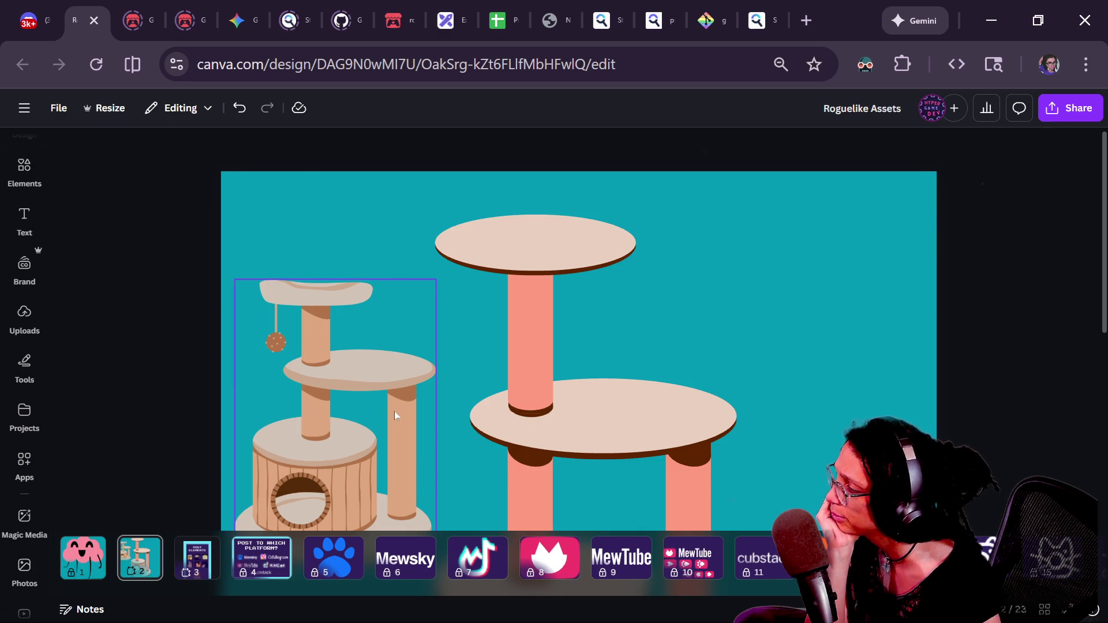
{"action": "left_click", "coordinate": [19, 187]}
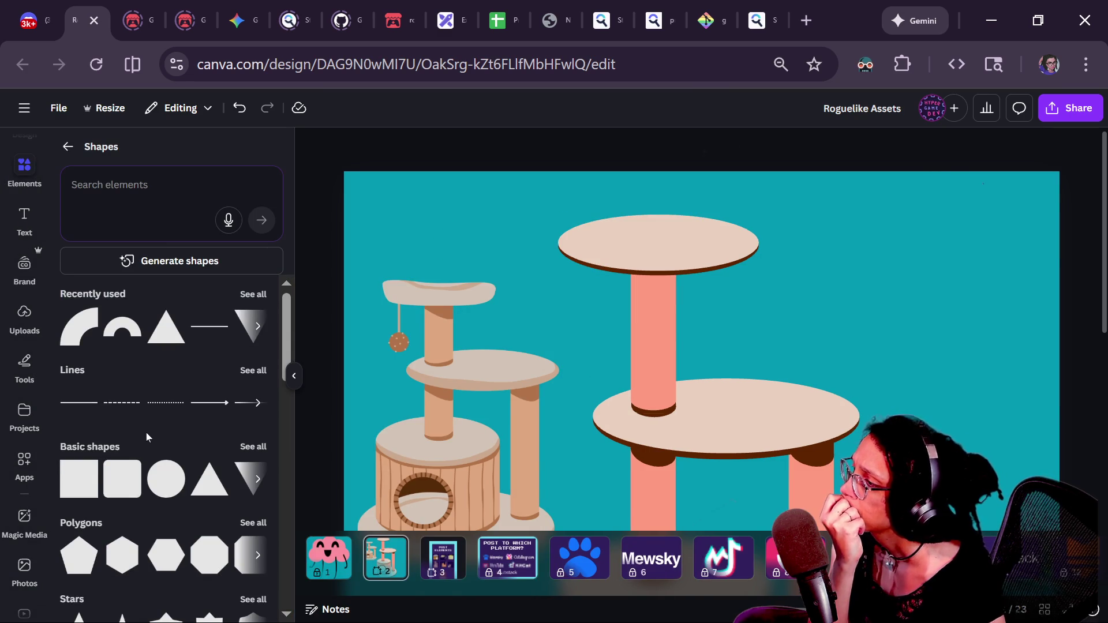
- Show all recently used shapes and place a quarter-arc over the top platform
{"action": "left_click", "coordinate": [629, 232]}
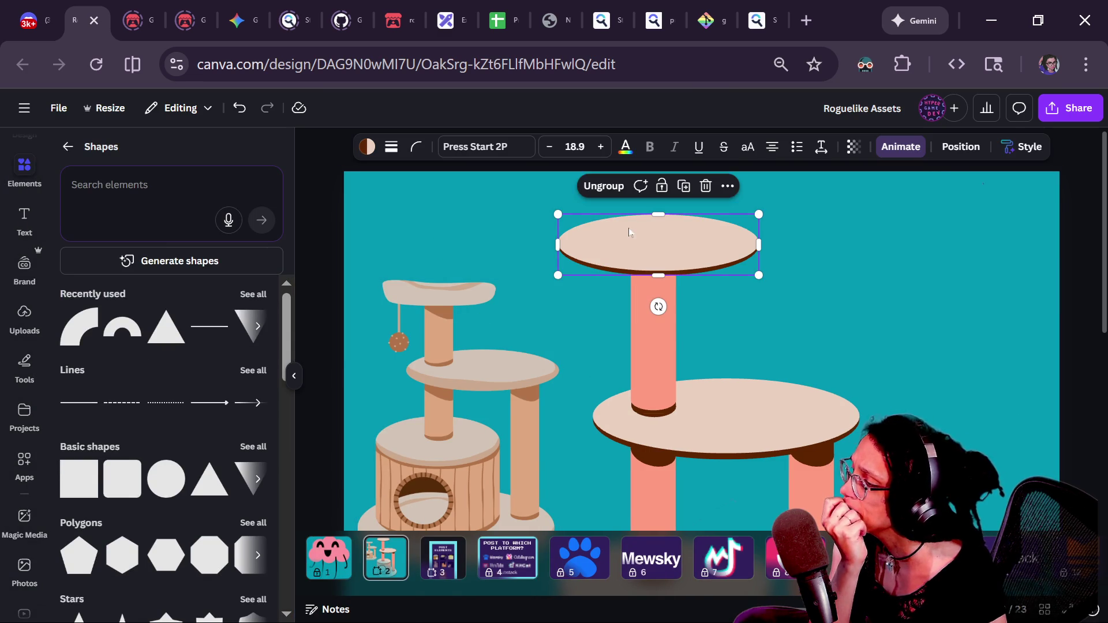
{"action": "left_click", "coordinate": [250, 294]}
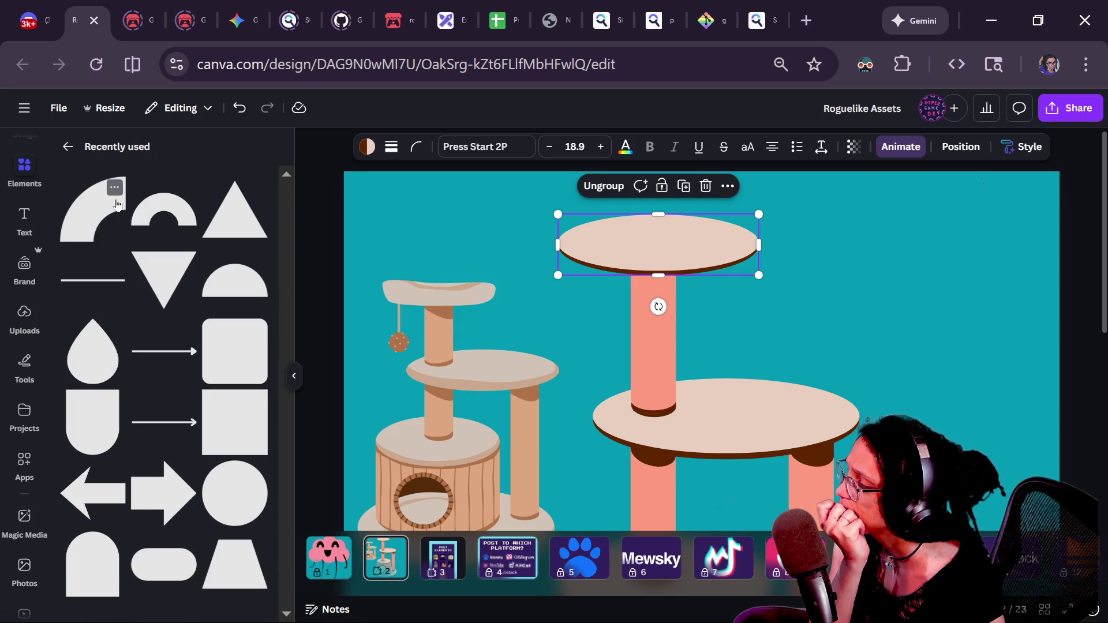
{"action": "left_click", "coordinate": [86, 235]}
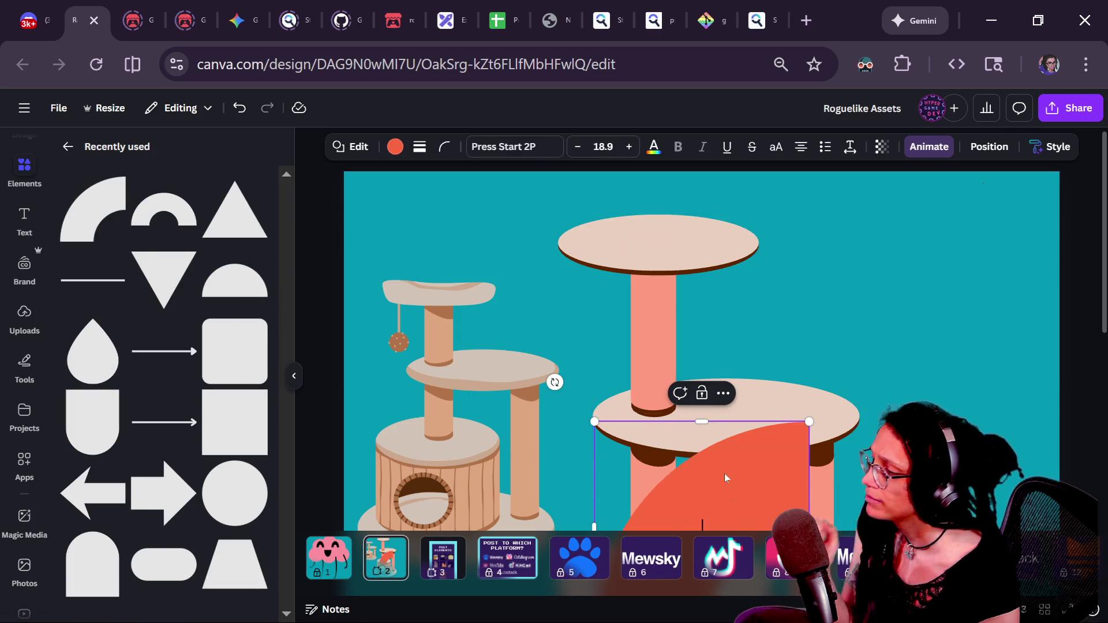
{"action": "left_click_drag", "start_coordinate": [725, 474], "coordinate": [638, 235]}
{"action": "double_click", "coordinate": [637, 235]}
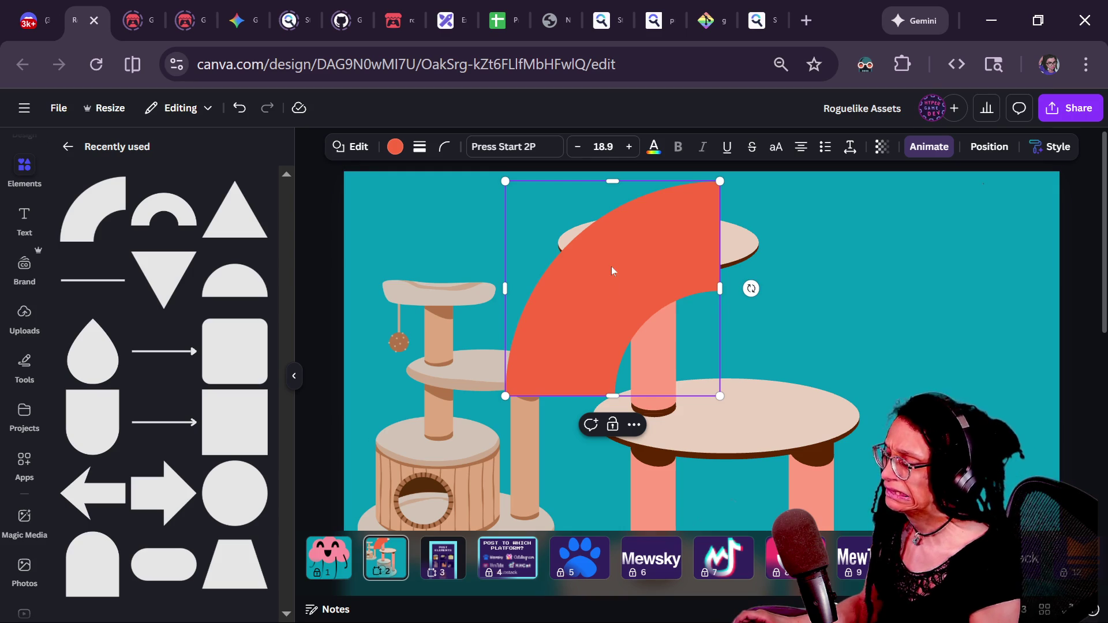
- Rotate the arc into a downward fan, shrink and round it, then delete it
{"action": "mouse_move", "coordinate": [749, 288]}
{"action": "left_mouse_down"}
{"action": "mouse_move", "coordinate": [577, 127]}
{"action": "mouse_move", "coordinate": [495, 190]}
{"action": "left_mouse_up"}
{"action": "left_click_drag", "start_coordinate": [461, 304], "coordinate": [608, 289]}
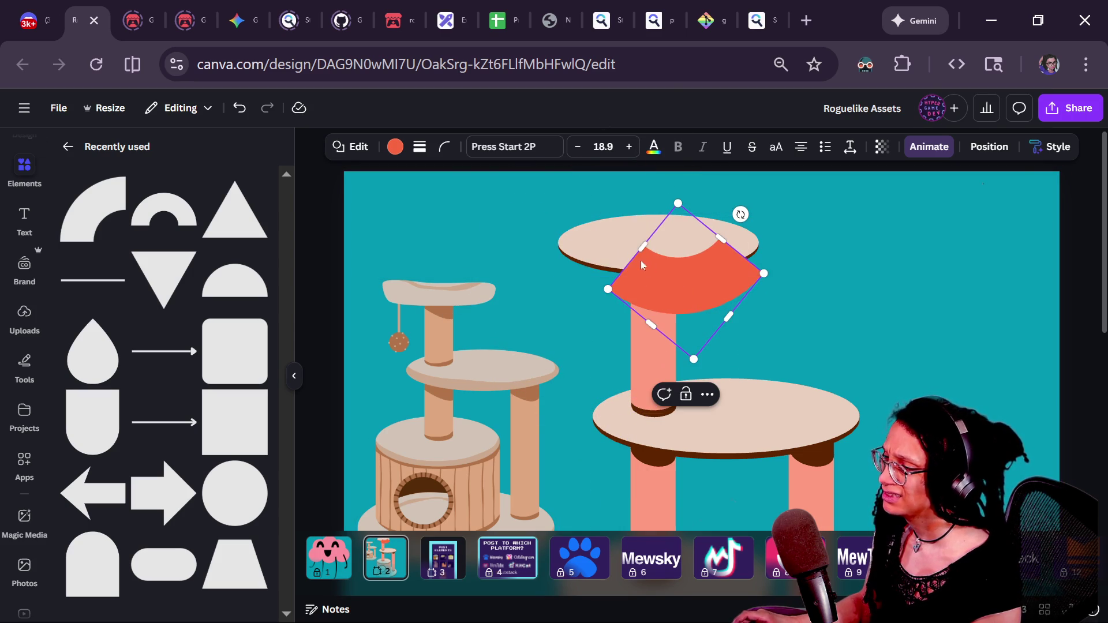
{"action": "left_click_drag", "start_coordinate": [685, 282], "coordinate": [649, 249]}
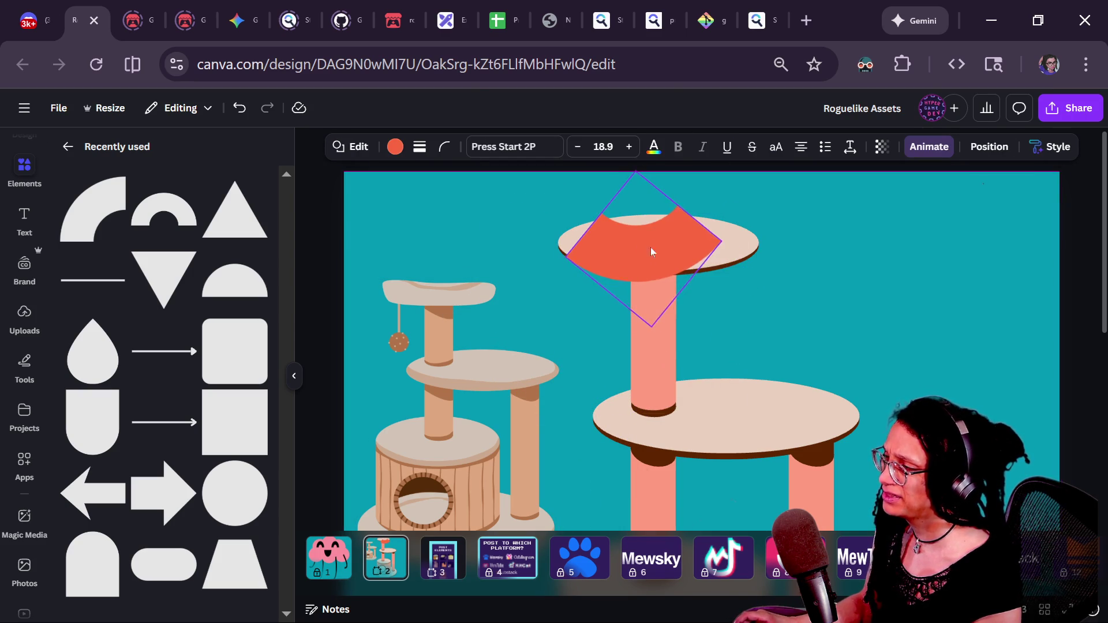
{"action": "left_click", "coordinate": [444, 148]}
{"action": "mouse_move", "coordinate": [394, 204]}
{"action": "left_mouse_down"}
{"action": "mouse_move", "coordinate": [445, 203]}
{"action": "mouse_move", "coordinate": [317, 223]}
{"action": "mouse_move", "coordinate": [536, 191]}
{"action": "left_mouse_up"}
{"action": "left_click_drag", "start_coordinate": [651, 268], "coordinate": [639, 265]}
{"action": "key", "text": "Delete"}
{"action": "left_click", "coordinate": [607, 257]}
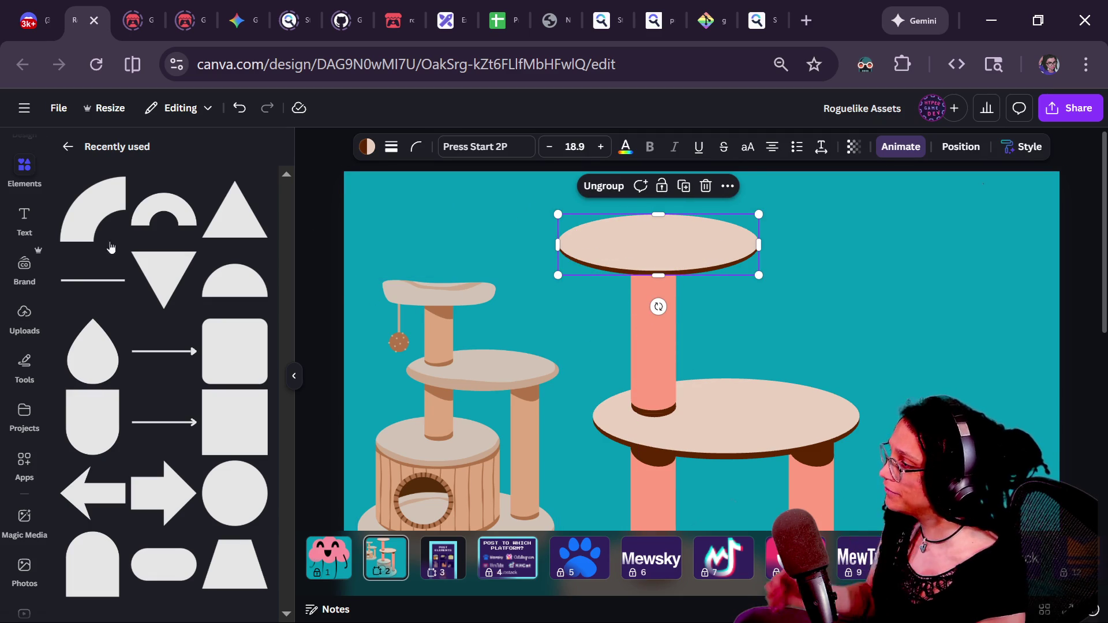
- Add a rounded square coloured to match the beige platform using the eyedropper
{"action": "left_click", "coordinate": [212, 362]}
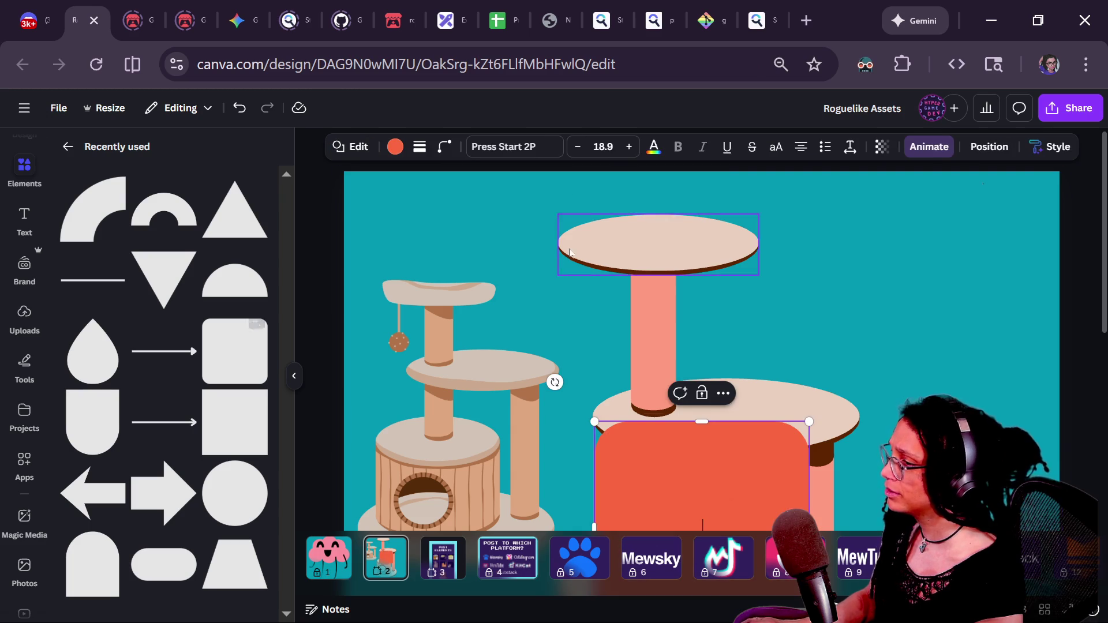
{"action": "left_click_drag", "start_coordinate": [745, 462], "coordinate": [767, 388]}
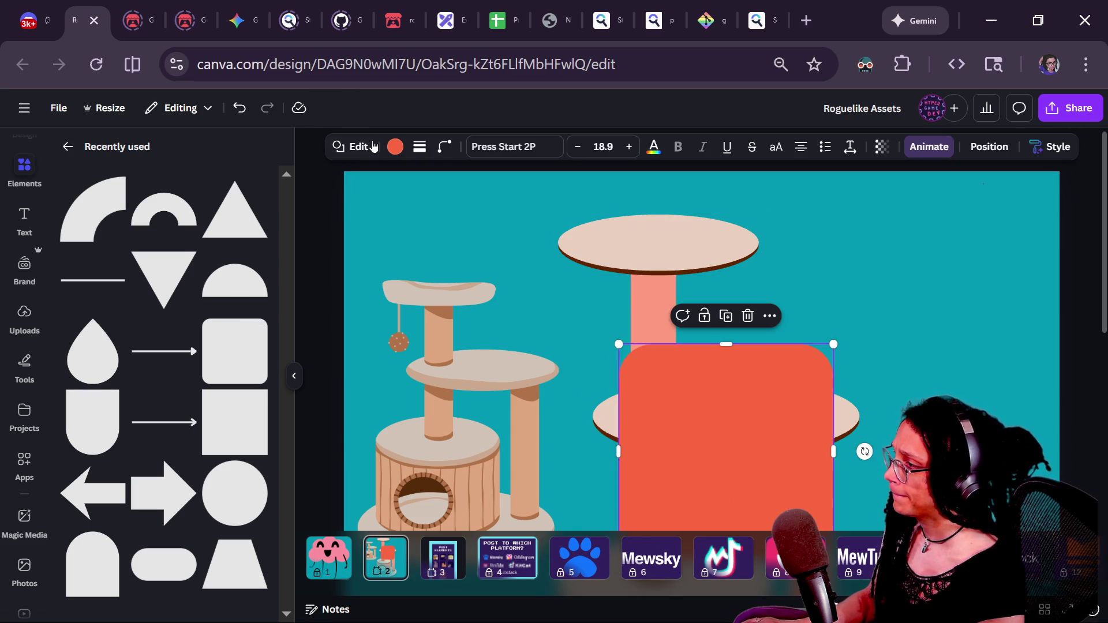
{"action": "left_click", "coordinate": [395, 148]}
{"action": "left_click", "coordinate": [74, 246]}
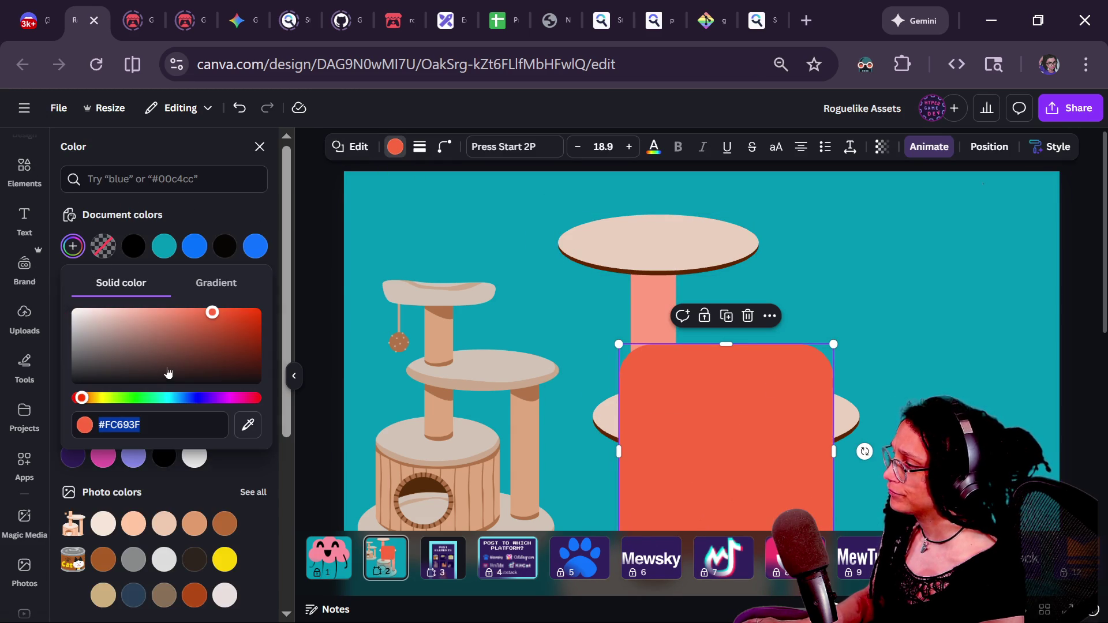
{"action": "left_click", "coordinate": [254, 424]}
{"action": "left_click", "coordinate": [616, 229]}
- Flatten the square into a small wide bar with corner rounding 47
{"action": "mouse_move", "coordinate": [820, 395]}
{"action": "left_mouse_down"}
{"action": "mouse_move", "coordinate": [664, 306]}
{"action": "mouse_move", "coordinate": [706, 252]}
{"action": "left_mouse_up"}
{"action": "mouse_move", "coordinate": [581, 421]}
{"action": "left_mouse_down"}
{"action": "mouse_move", "coordinate": [601, 327]}
{"action": "mouse_move", "coordinate": [562, 279]}
{"action": "left_mouse_up"}
{"action": "mouse_move", "coordinate": [508, 202]}
{"action": "left_mouse_down"}
{"action": "mouse_move", "coordinate": [594, 233]}
{"action": "mouse_move", "coordinate": [583, 220]}
{"action": "left_mouse_up"}
{"action": "left_click", "coordinate": [444, 147]}
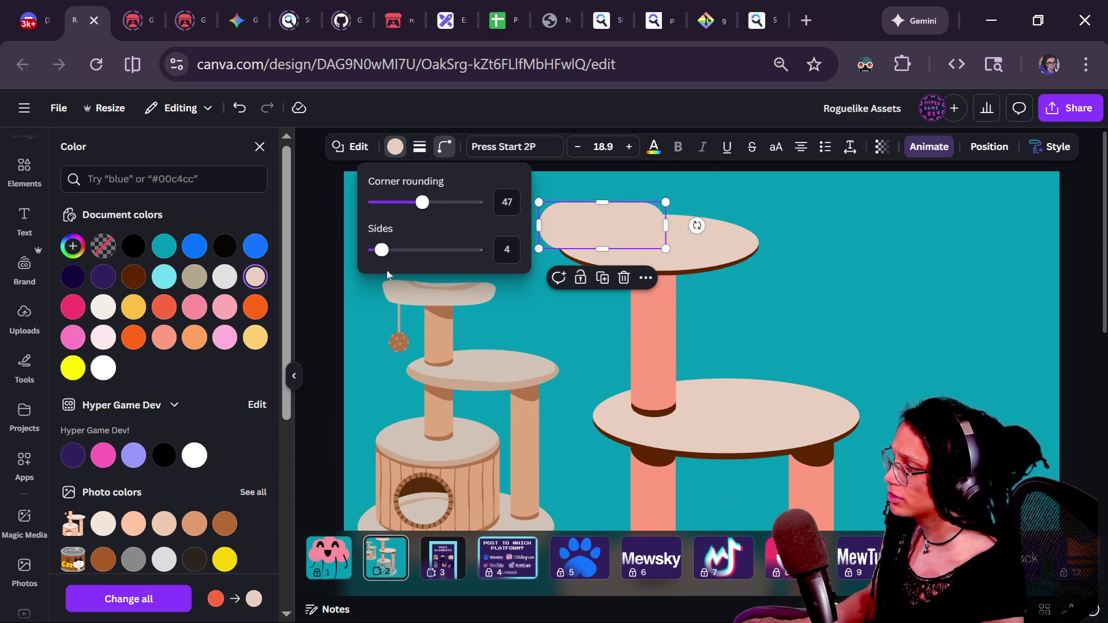
{"action": "mouse_move", "coordinate": [422, 202]}
{"action": "left_mouse_down"}
{"action": "mouse_move", "coordinate": [465, 201]}
{"action": "mouse_move", "coordinate": [423, 202]}
{"action": "mouse_move", "coordinate": [440, 230]}
{"action": "left_mouse_up"}
{"action": "left_click", "coordinate": [635, 227]}
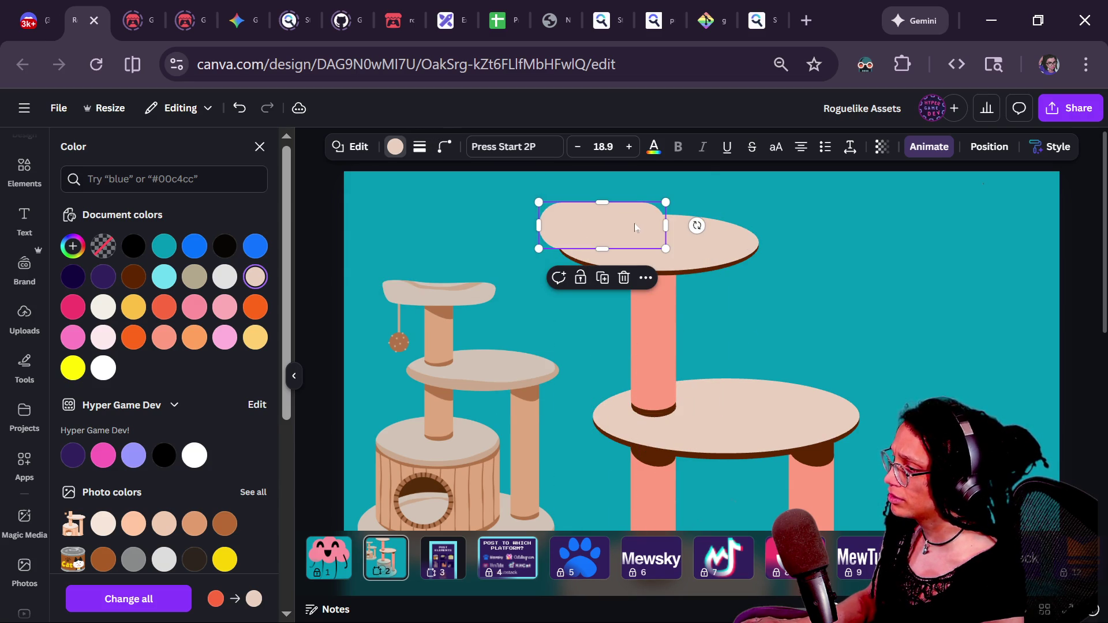
- Level the beige bar and settle it onto the top platform
{"action": "left_click", "coordinate": [715, 243]}
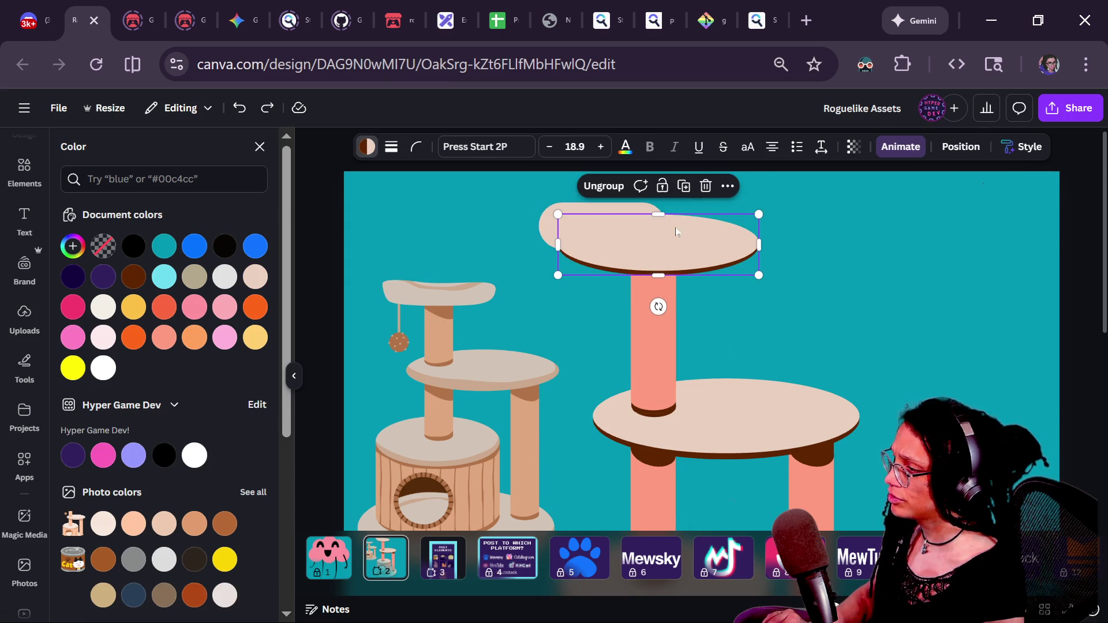
{"action": "left_click", "coordinate": [629, 227]}
{"action": "mouse_move", "coordinate": [697, 226]}
{"action": "left_mouse_down"}
{"action": "mouse_move", "coordinate": [730, 263]}
{"action": "mouse_move", "coordinate": [698, 231]}
{"action": "mouse_move", "coordinate": [706, 241]}
{"action": "left_mouse_up"}
{"action": "mouse_move", "coordinate": [600, 228]}
{"action": "left_mouse_down"}
{"action": "mouse_move", "coordinate": [637, 249]}
{"action": "mouse_move", "coordinate": [668, 245]}
{"action": "mouse_move", "coordinate": [683, 278]}
{"action": "mouse_move", "coordinate": [673, 287]}
{"action": "left_mouse_up"}
{"action": "left_click", "coordinate": [885, 224]}
{"action": "left_click_drag", "start_coordinate": [653, 223], "coordinate": [700, 235]}
{"action": "left_click", "coordinate": [834, 263]}
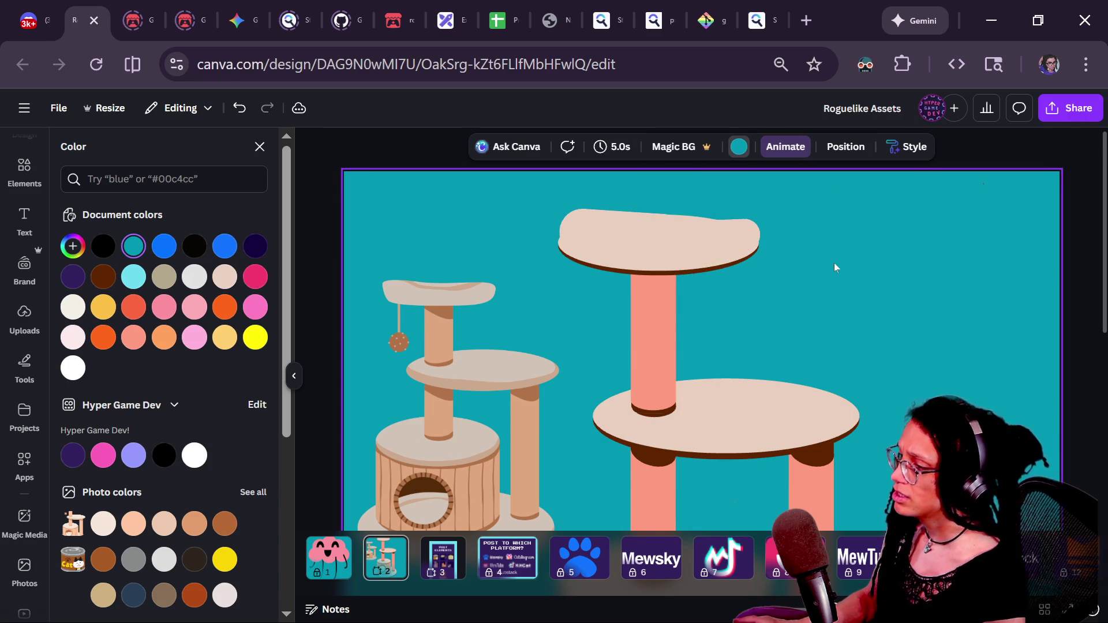
- Reposition the top shelf slightly right and upward
{"action": "scroll", "coordinate": [588, 241], "scroll_direction": "up", "scroll_amount": 3}
{"action": "left_click", "coordinate": [588, 241]}
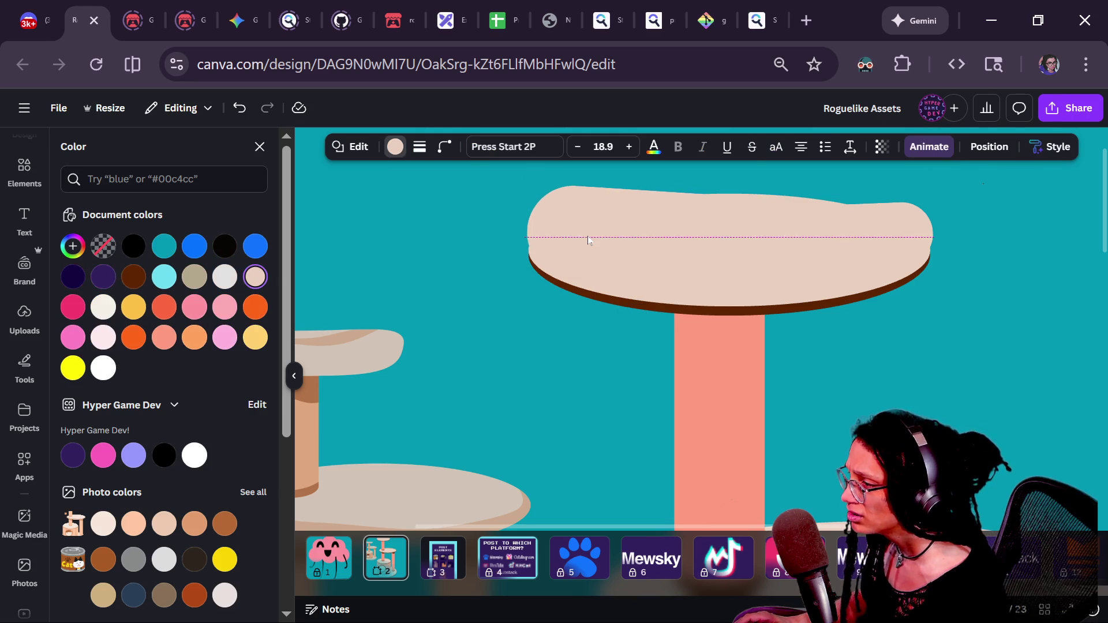
{"action": "mouse_move", "coordinate": [589, 240]}
{"action": "left_mouse_down"}
{"action": "mouse_move", "coordinate": [810, 250]}
{"action": "mouse_move", "coordinate": [965, 230]}
{"action": "mouse_move", "coordinate": [894, 205]}
{"action": "mouse_move", "coordinate": [856, 206]}
{"action": "left_mouse_up"}
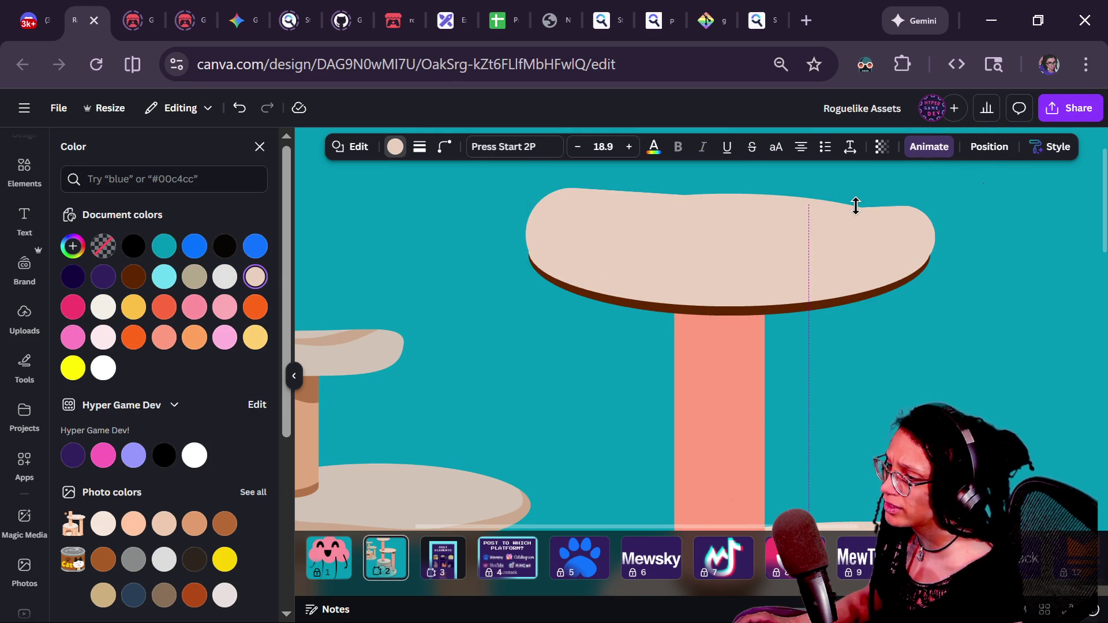
{"action": "left_click", "coordinate": [1027, 325]}
{"action": "scroll", "coordinate": [1026, 325], "scroll_direction": "down", "scroll_amount": 5}
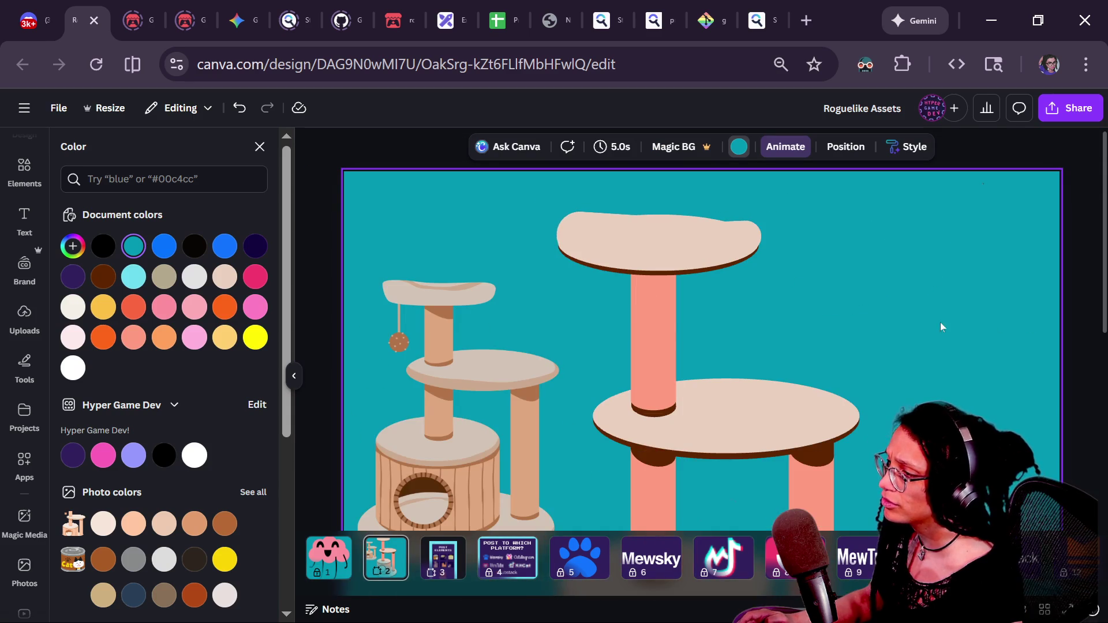
{"action": "scroll", "coordinate": [788, 339], "scroll_direction": "down", "scroll_amount": 1}
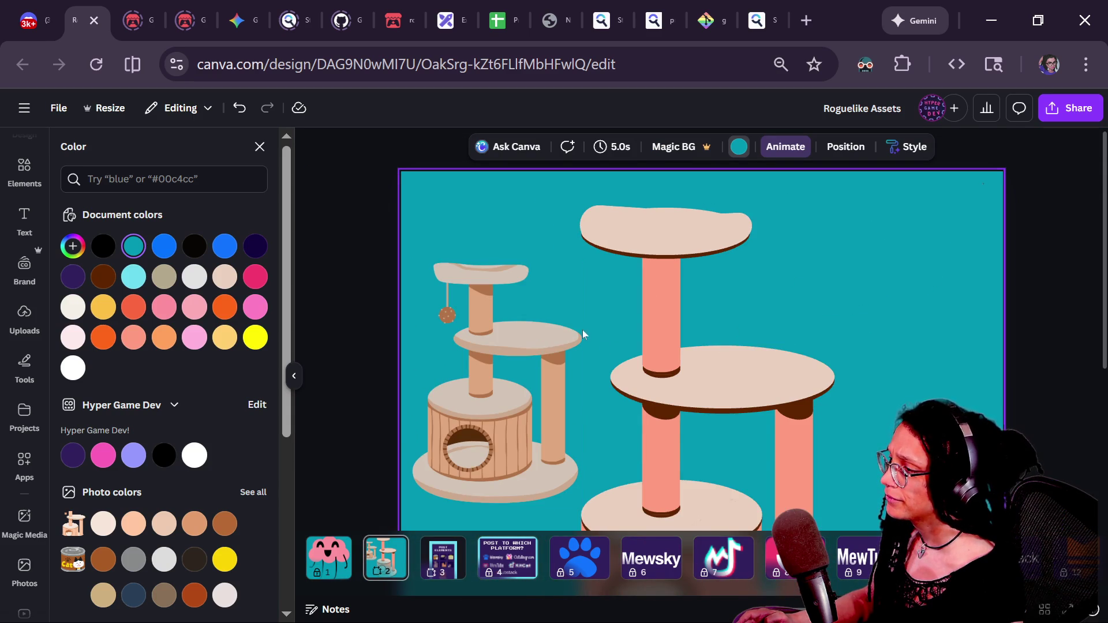
{"action": "scroll", "coordinate": [599, 292], "scroll_direction": "up", "scroll_amount": 2}
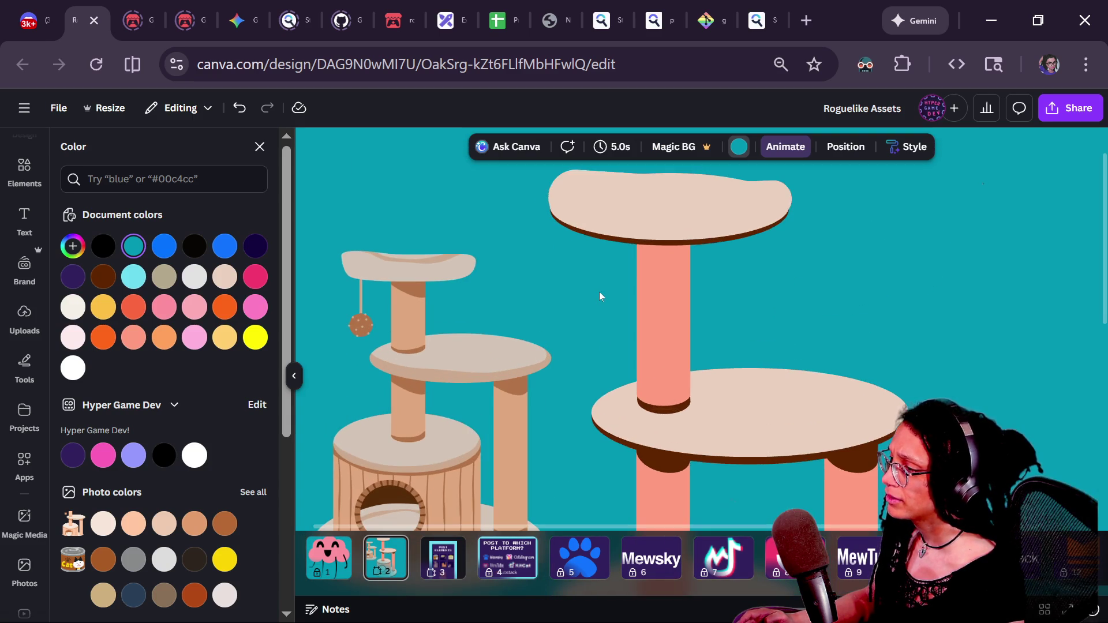
{"action": "left_click_drag", "start_coordinate": [639, 245], "coordinate": [647, 206]}
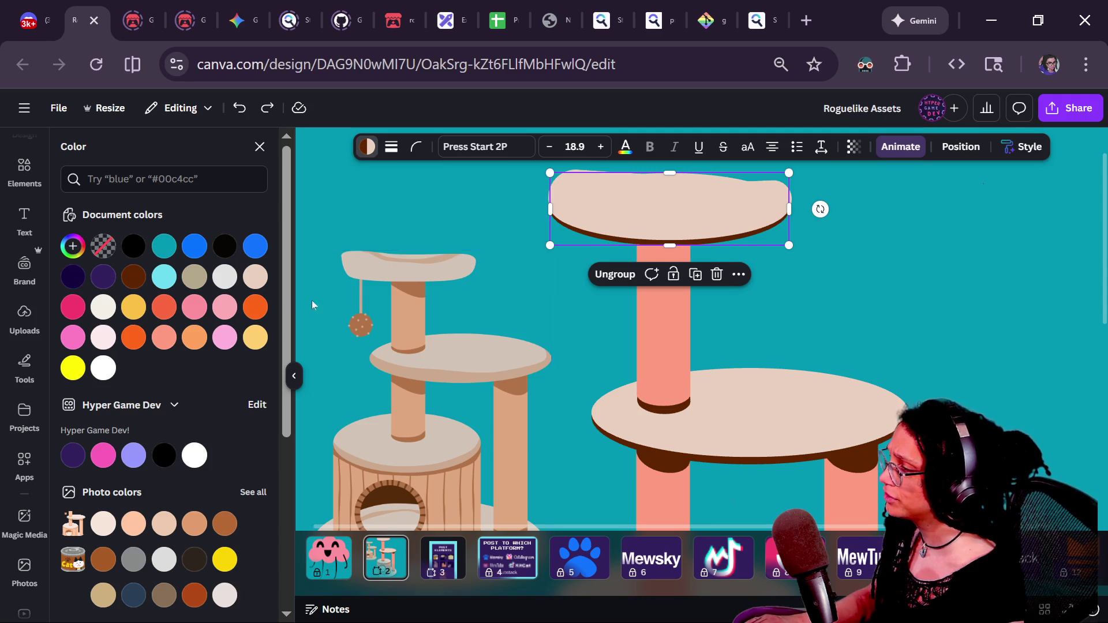
- Ungroup the top shelf and flip its brown part vertically so the rim sits on top
{"action": "left_click", "coordinate": [603, 274]}
{"action": "left_click", "coordinate": [712, 244]}
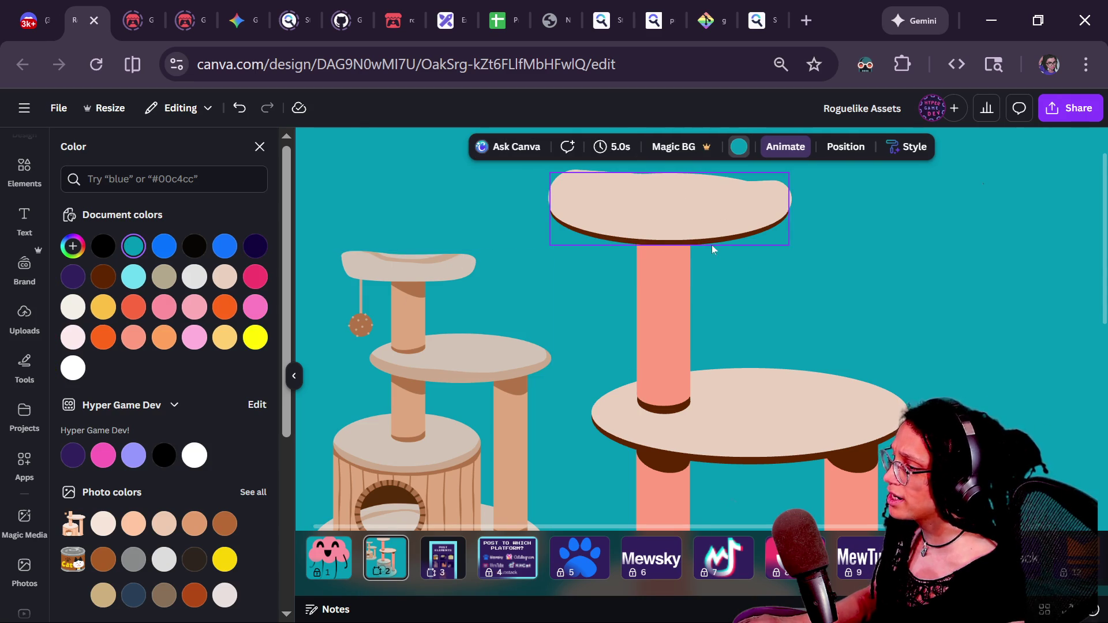
{"action": "left_click", "coordinate": [708, 242]}
{"action": "key", "text": "shift+v"}
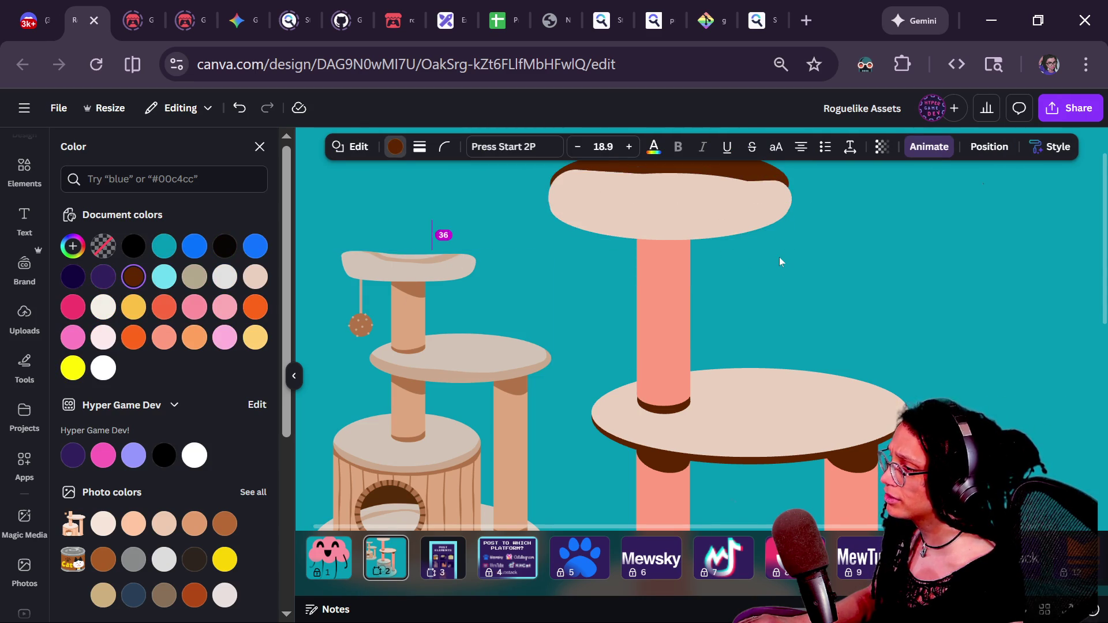
{"action": "key", "text": "ctrl+minus"}
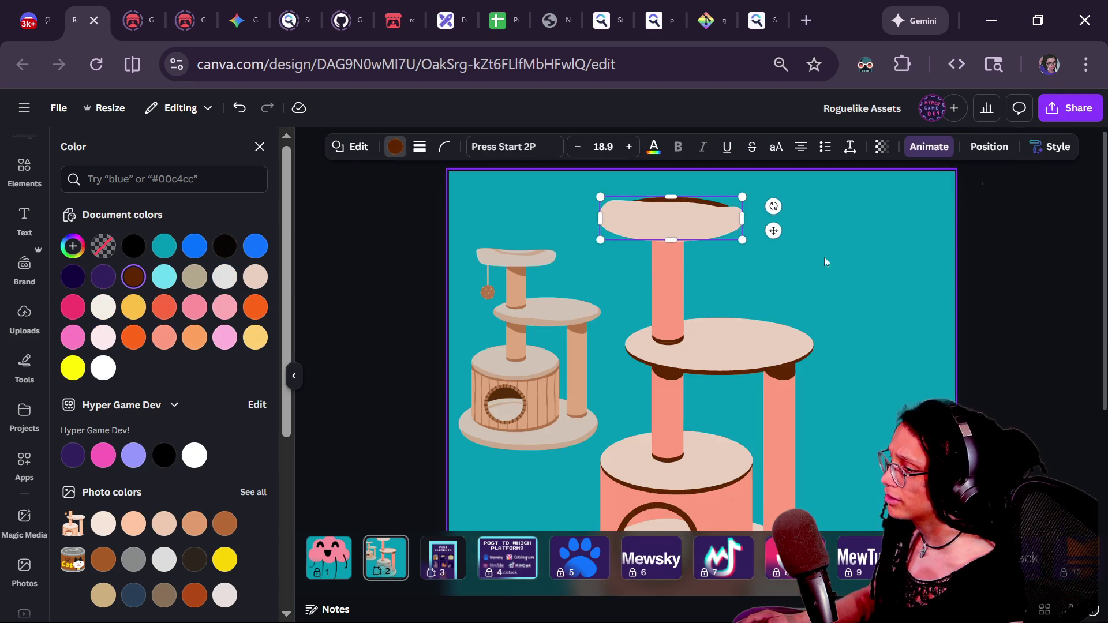
{"action": "left_click", "coordinate": [1030, 283]}
{"action": "key", "text": "ctrl+minus"}
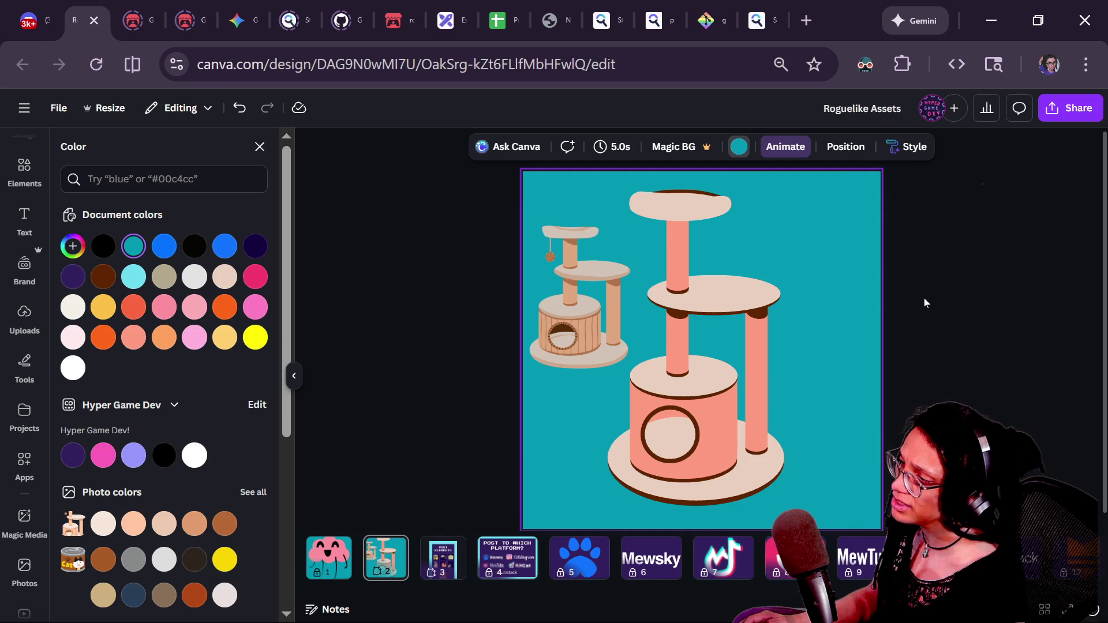
{"action": "scroll", "coordinate": [677, 181], "scroll_direction": "up", "scroll_amount": 5}
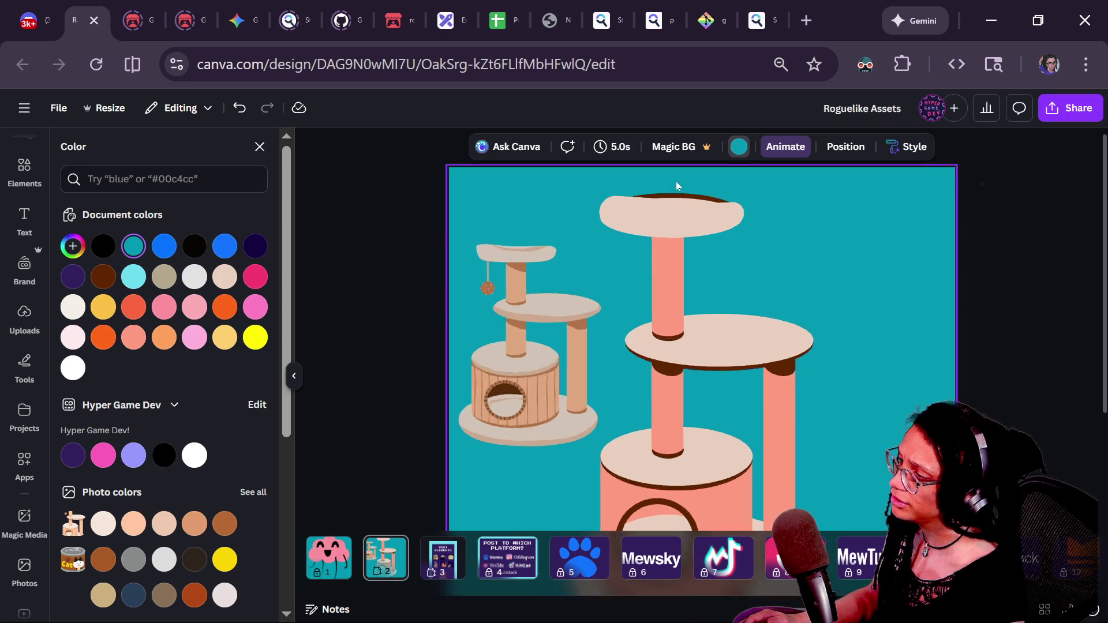
- Set the beige shelf top back onto the rim and narrow it slightly
{"action": "left_click", "coordinate": [663, 215]}
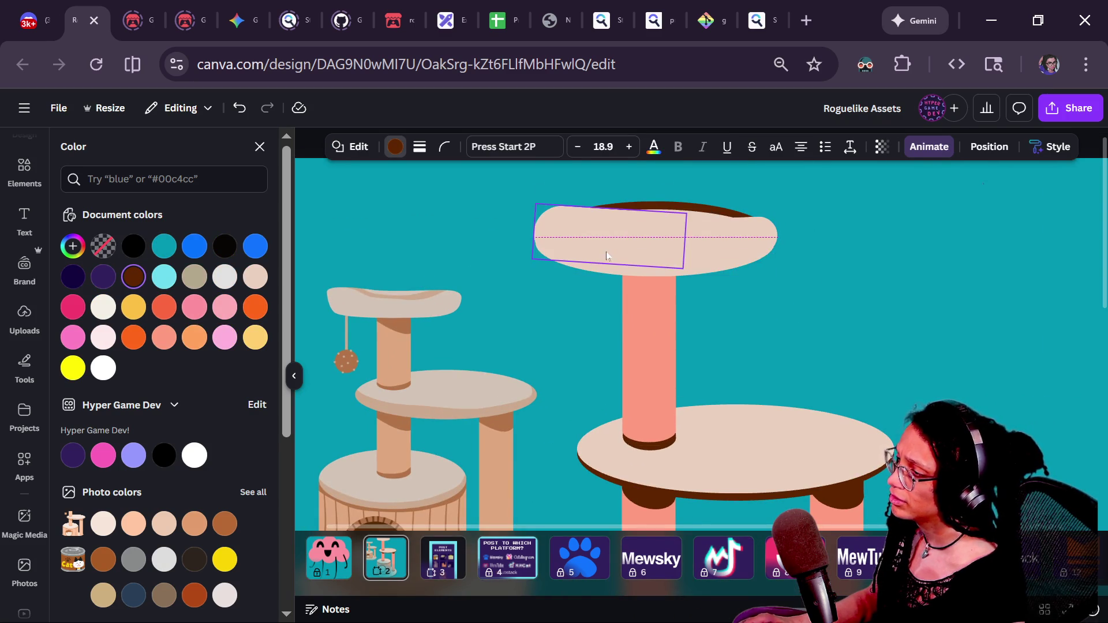
{"action": "left_click", "coordinate": [701, 221]}
{"action": "left_click_drag", "start_coordinate": [703, 220], "coordinate": [681, 211]}
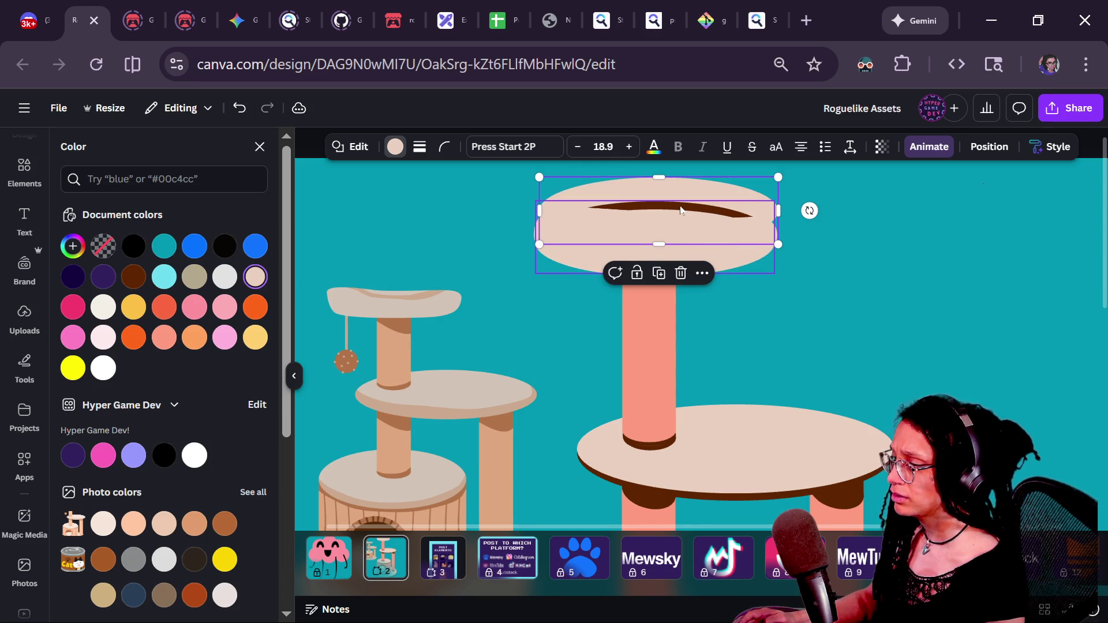
{"action": "left_click_drag", "start_coordinate": [628, 274], "coordinate": [631, 261]}
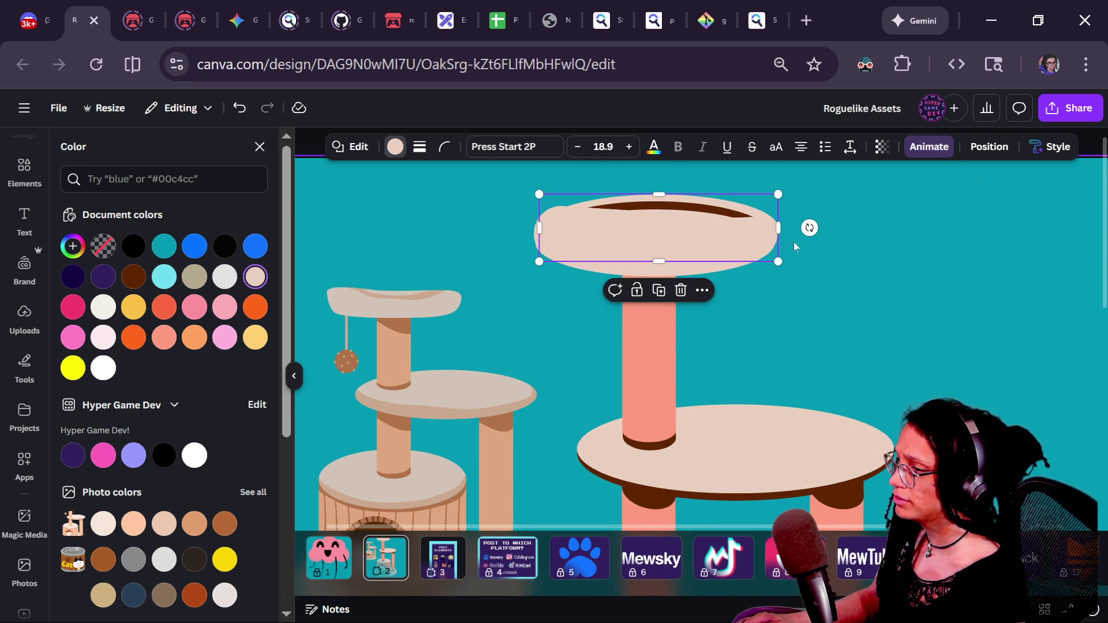
{"action": "left_click_drag", "start_coordinate": [782, 229], "coordinate": [762, 228]}
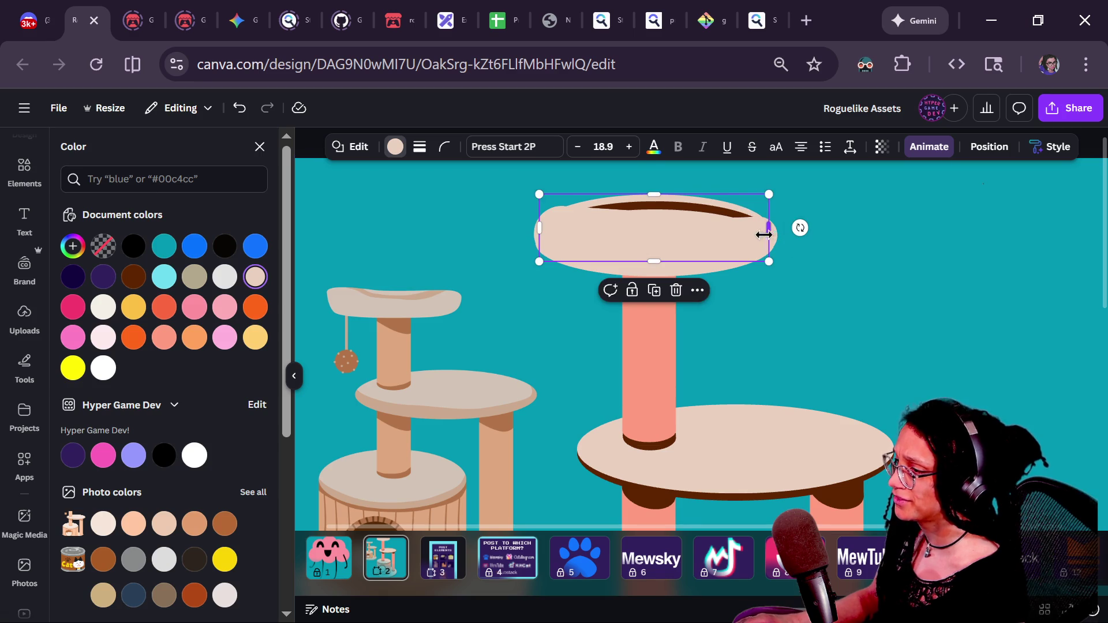
{"action": "left_click", "coordinate": [656, 235]}
- Shorten the beige ellipse to about 281 by 80 and bring it above the brown ellipse
{"action": "left_click", "coordinate": [715, 243]}
{"action": "key", "text": "alt+1"}
{"action": "left_click", "coordinate": [190, 348]}
{"action": "mouse_move", "coordinate": [656, 209]}
{"action": "left_mouse_down"}
{"action": "mouse_move", "coordinate": [656, 237]}
{"action": "mouse_move", "coordinate": [650, 209]}
{"action": "left_mouse_up"}
{"action": "key", "text": "ctrl+bracketright"}
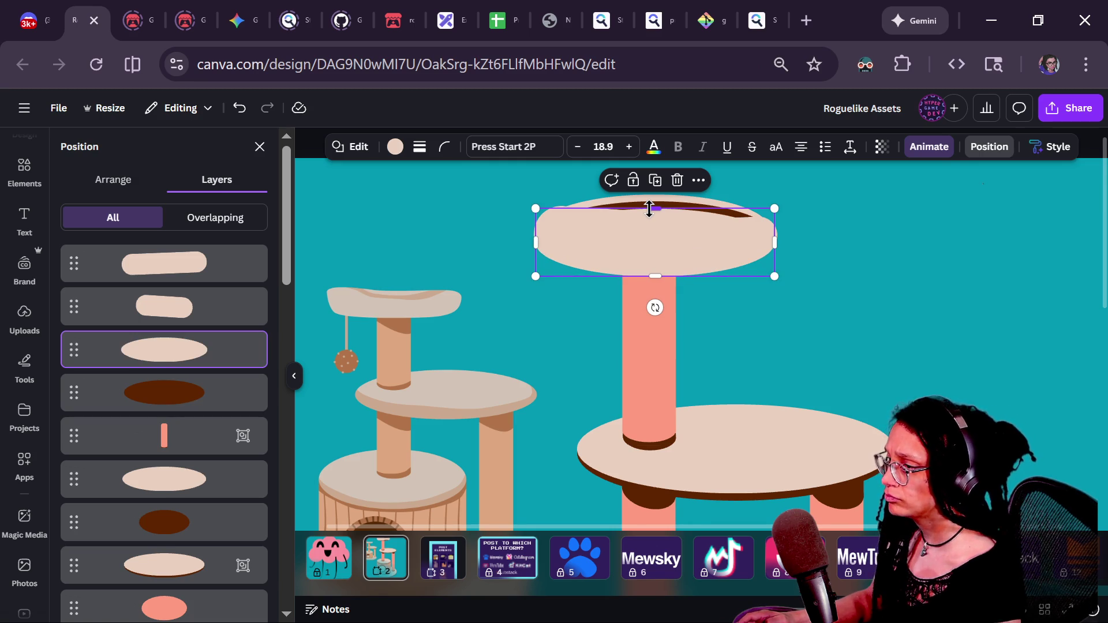
- Fit the page in view and try squashing the top platform ellipse, then undo
{"action": "left_click", "coordinate": [843, 275]}
{"action": "key", "text": "ctrl+alt+0"}
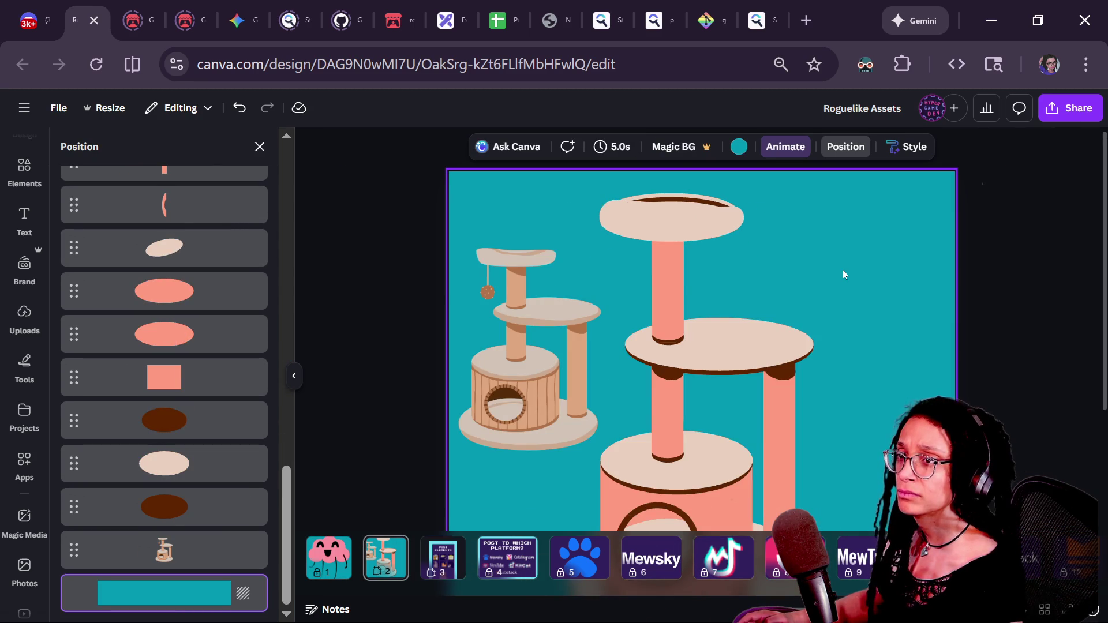
{"action": "key", "text": "ctrl+minus"}
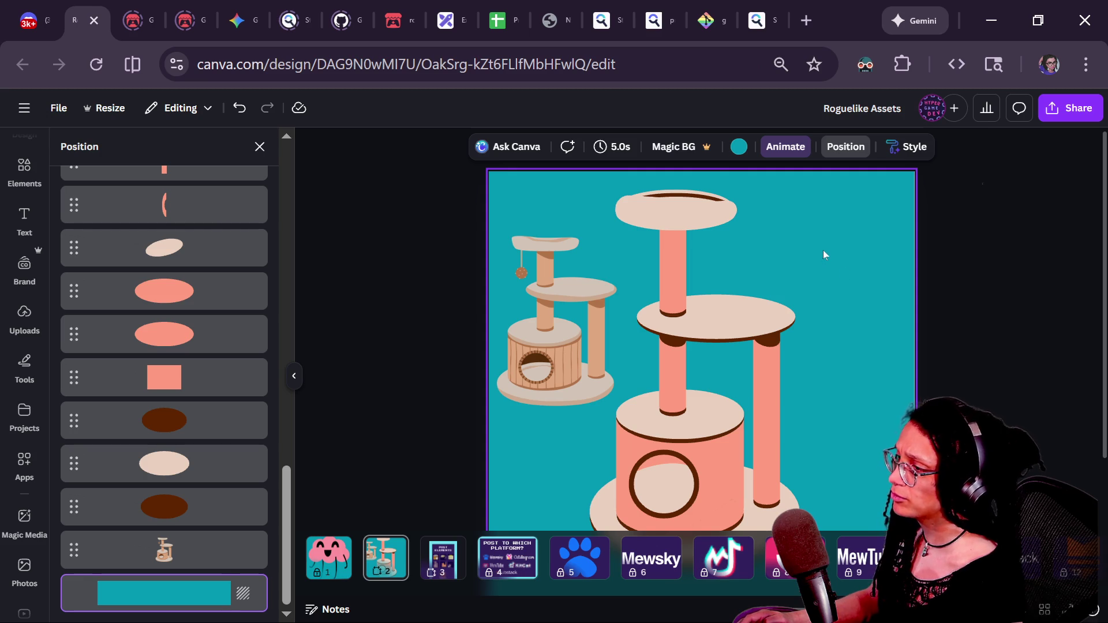
{"action": "key", "text": "ctrl+plus"}
{"action": "scroll", "coordinate": [622, 172], "scroll_direction": "up", "scroll_amount": 1}
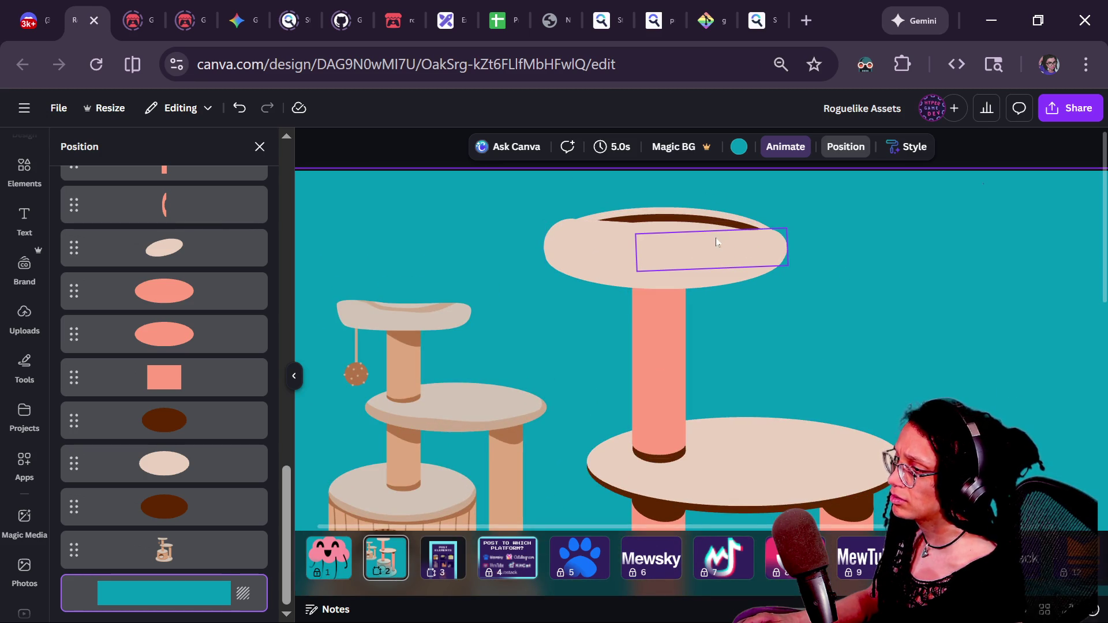
{"action": "key", "text": "ctrl+alt+0"}
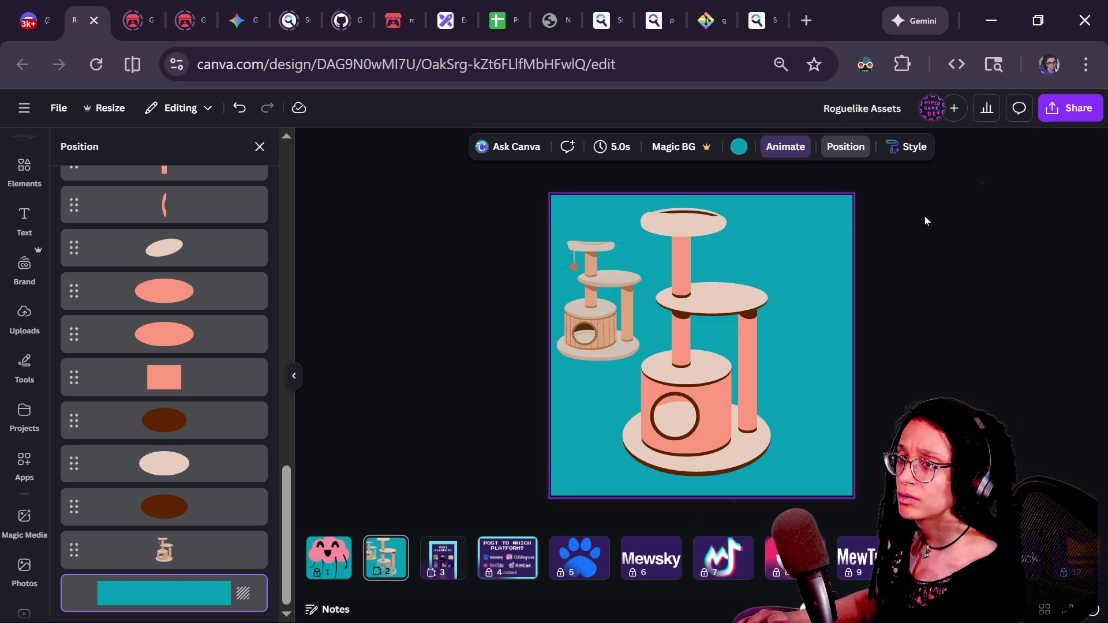
{"action": "scroll", "coordinate": [617, 190], "scroll_direction": "up", "scroll_amount": 1}
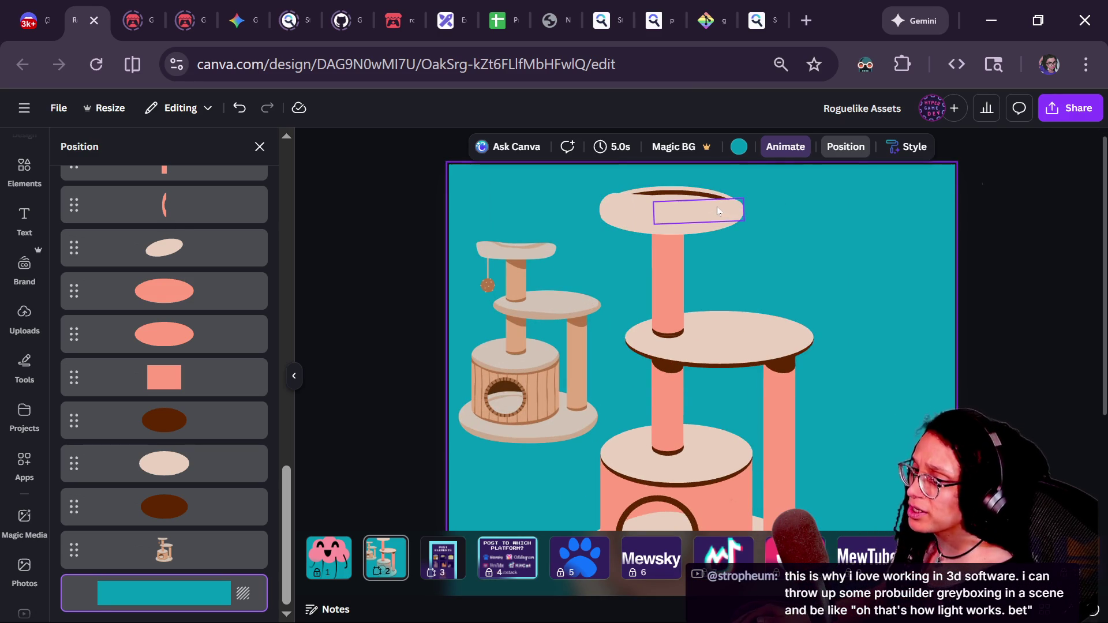
{"action": "left_click", "coordinate": [692, 236]}
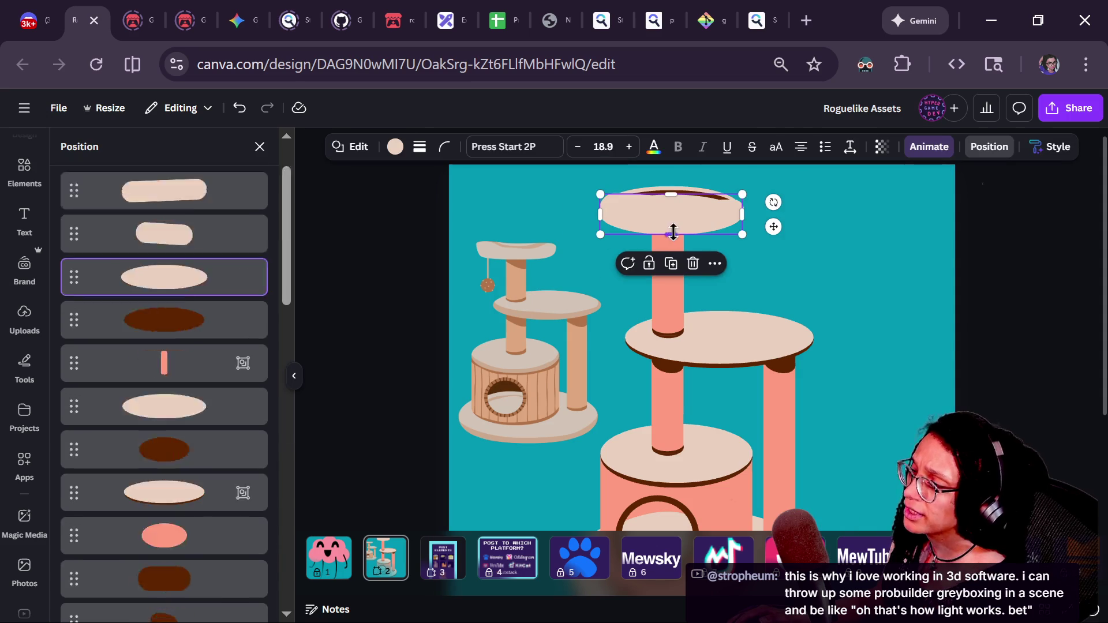
{"action": "scroll", "coordinate": [710, 237], "scroll_direction": "up", "scroll_amount": 2}
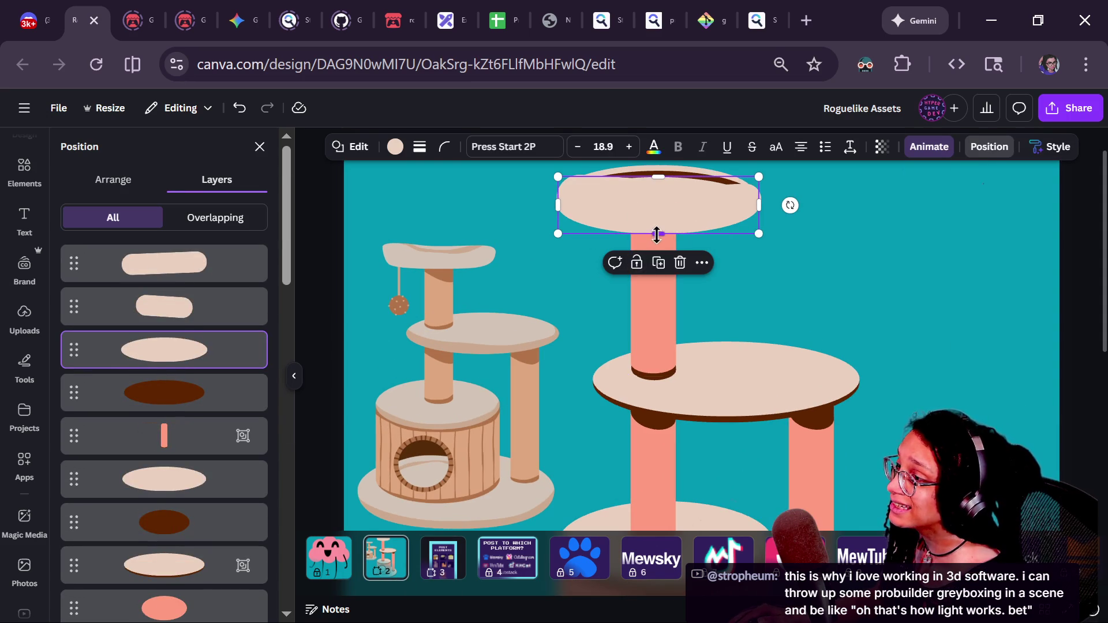
{"action": "left_click_drag", "start_coordinate": [657, 235], "coordinate": [656, 218]}
{"action": "key", "text": "ctrl+z"}
- Shorten the dark brown ellipse and shelf pieces together and lower them slightly
{"action": "left_click", "coordinate": [152, 394]}
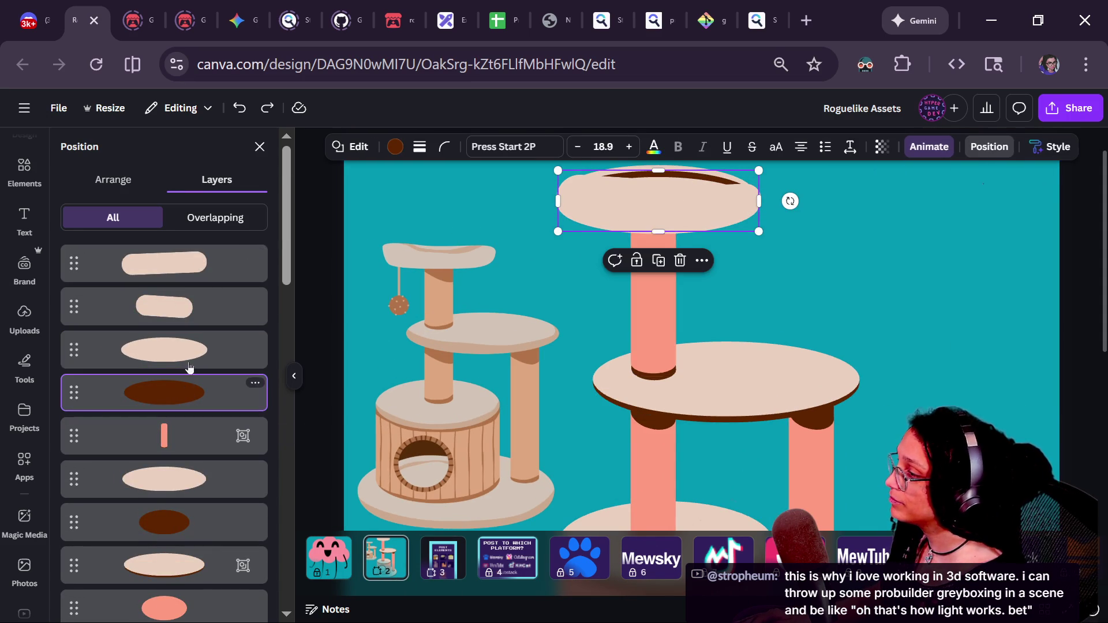
{"action": "left_click", "coordinate": [675, 228], "text": "shift"}
{"action": "left_click_drag", "start_coordinate": [659, 231], "coordinate": [643, 211]}
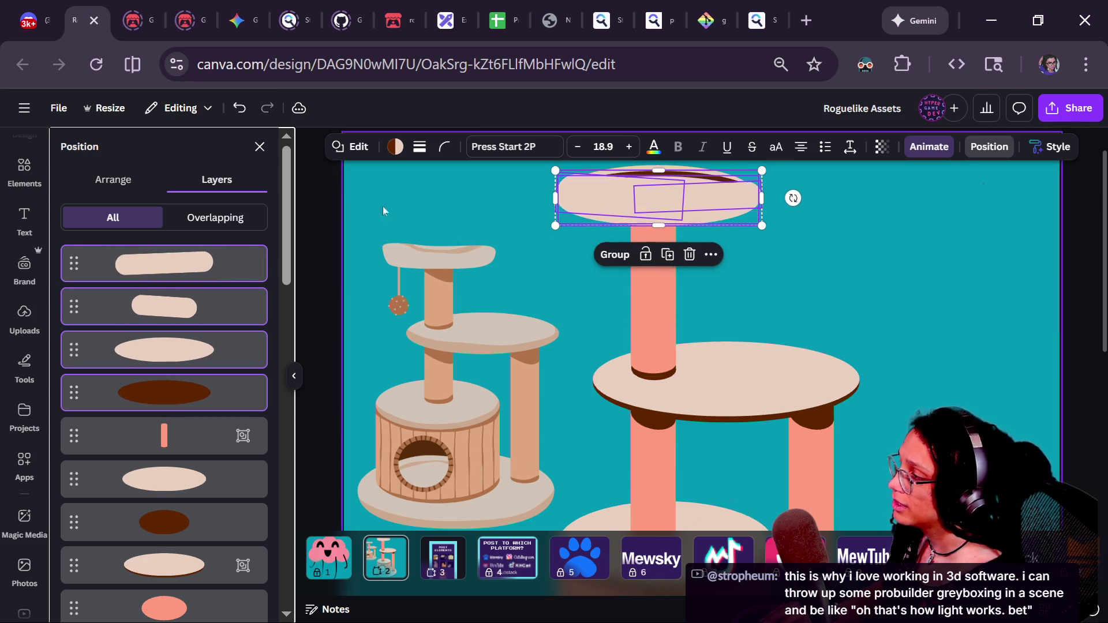
{"action": "left_click", "coordinate": [202, 478], "text": "shift"}
{"action": "mouse_move", "coordinate": [695, 209]}
{"action": "left_mouse_down"}
{"action": "mouse_move", "coordinate": [655, 229]}
{"action": "mouse_move", "coordinate": [665, 216]}
{"action": "left_mouse_up"}
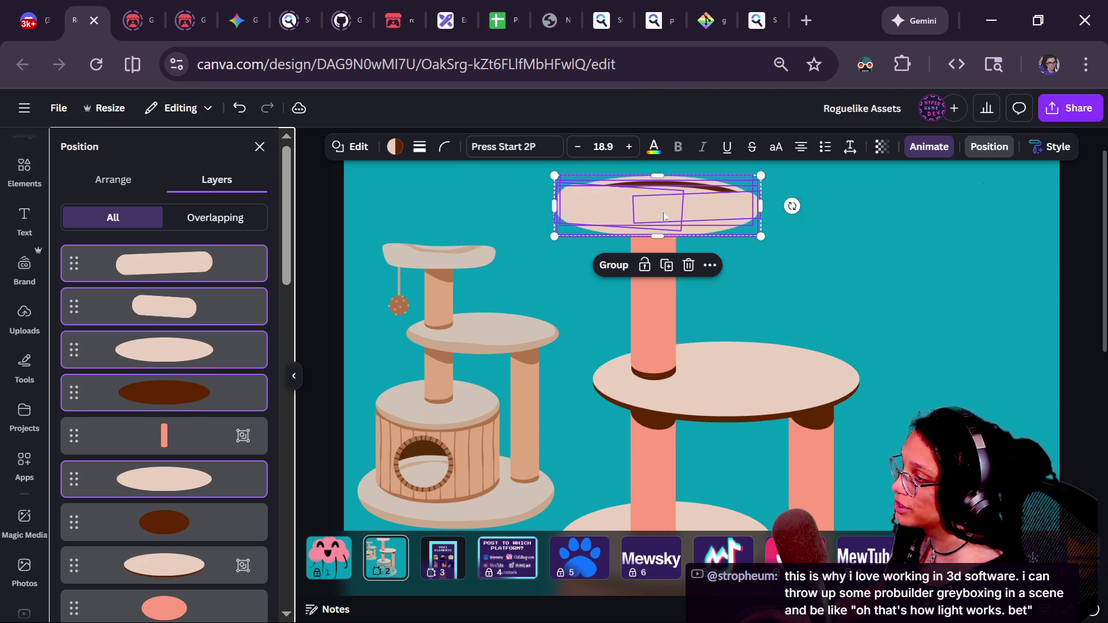
{"action": "left_click", "coordinate": [861, 268]}
- Multi-select all top-platform pieces via Layers and reposition them together on the upper post
{"action": "scroll", "coordinate": [861, 267], "scroll_direction": "down", "scroll_amount": 2}
{"action": "scroll", "coordinate": [861, 268], "scroll_direction": "down", "scroll_amount": 1}
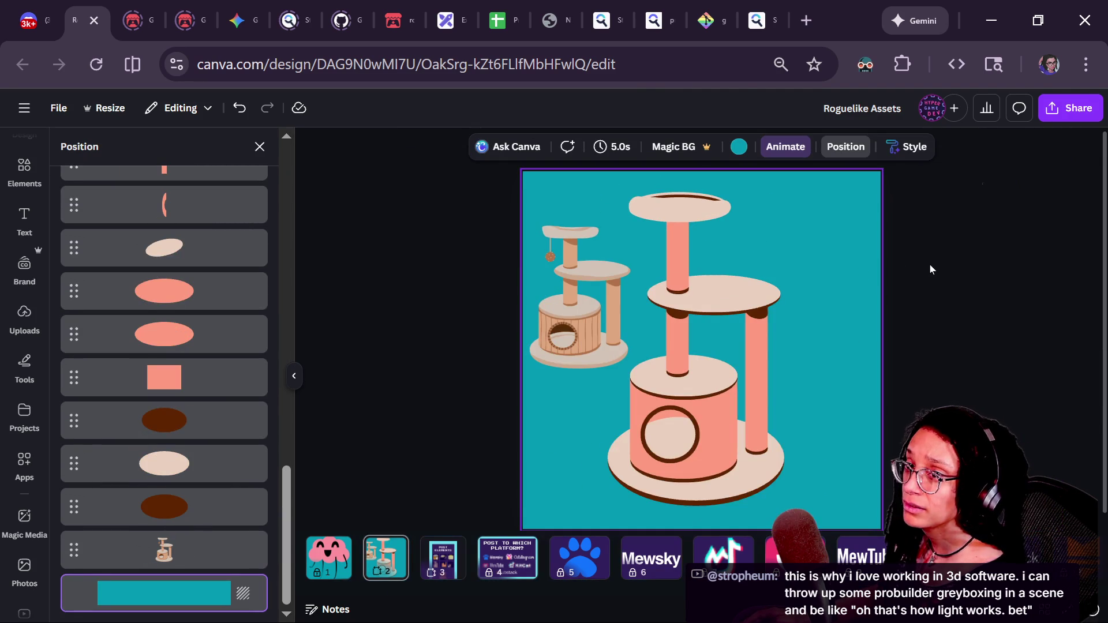
{"action": "left_click", "coordinate": [699, 208]}
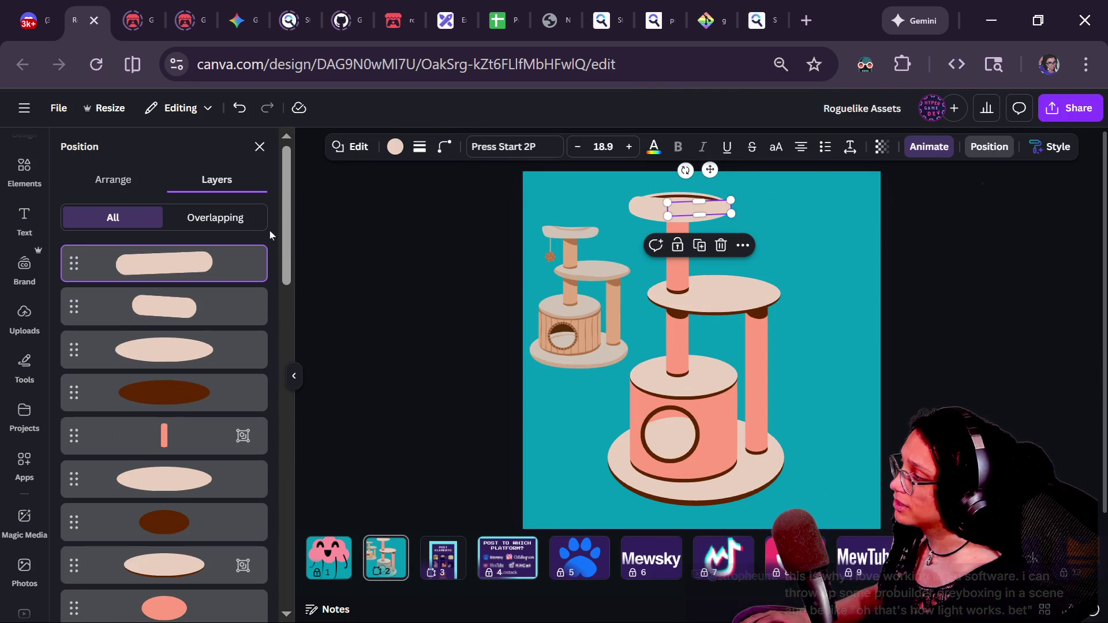
{"action": "left_click", "coordinate": [193, 405], "text": "shift"}
{"action": "left_click", "coordinate": [198, 478], "text": "shift"}
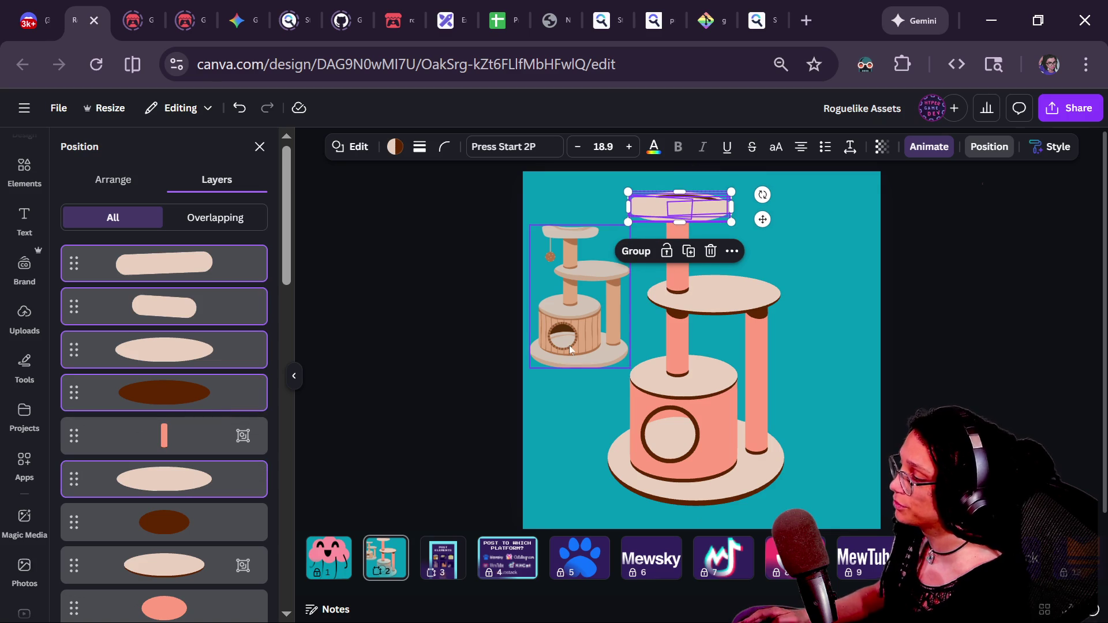
{"action": "scroll", "coordinate": [713, 235], "scroll_direction": "up", "scroll_amount": 3}
{"action": "left_click_drag", "start_coordinate": [691, 203], "coordinate": [689, 203]}
{"action": "left_click", "coordinate": [883, 230]}
{"action": "scroll", "coordinate": [883, 230], "scroll_direction": "down", "scroll_amount": 3}
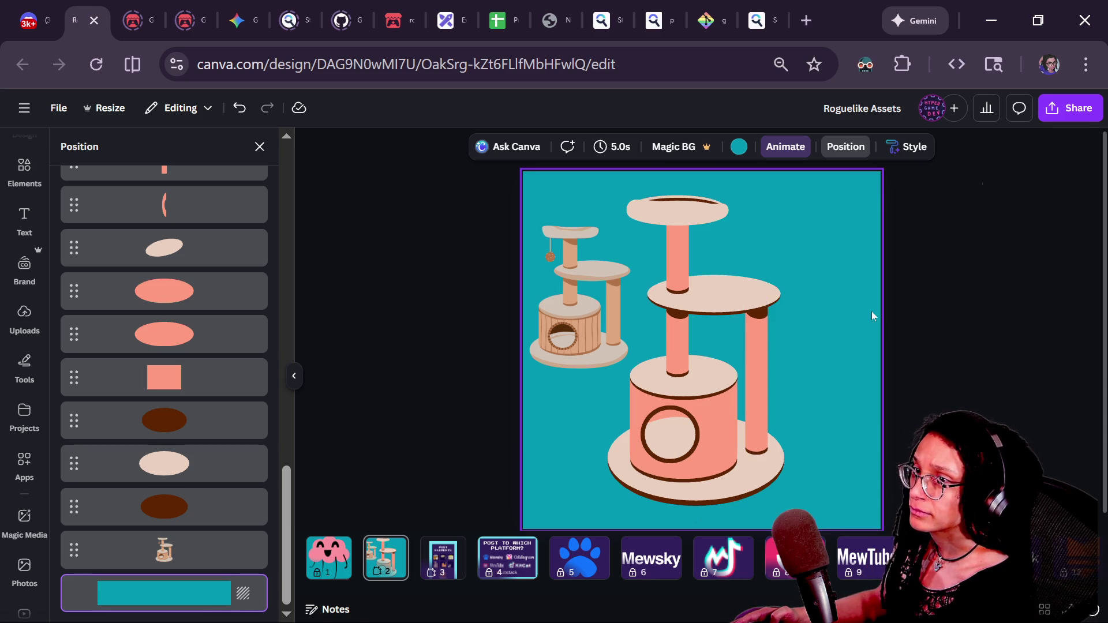
{"action": "left_click", "coordinate": [723, 225]}
{"action": "scroll", "coordinate": [722, 225], "scroll_direction": "up", "scroll_amount": 5}
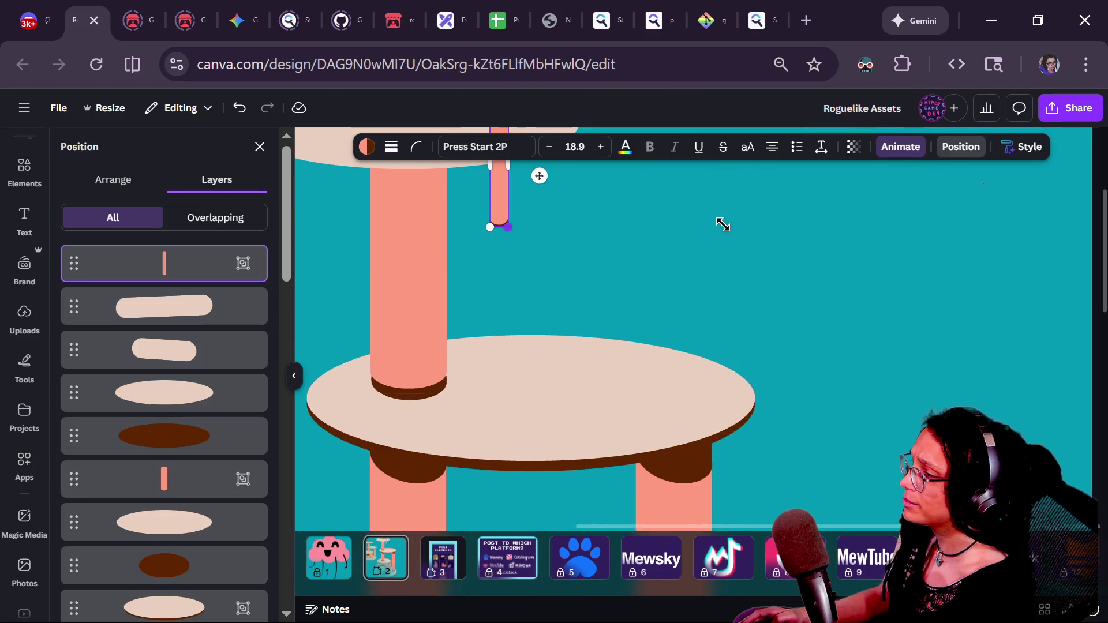
- Delete the dark-brown cap under the thin pink stick
{"action": "scroll", "coordinate": [723, 224], "scroll_direction": "down", "scroll_amount": 2}
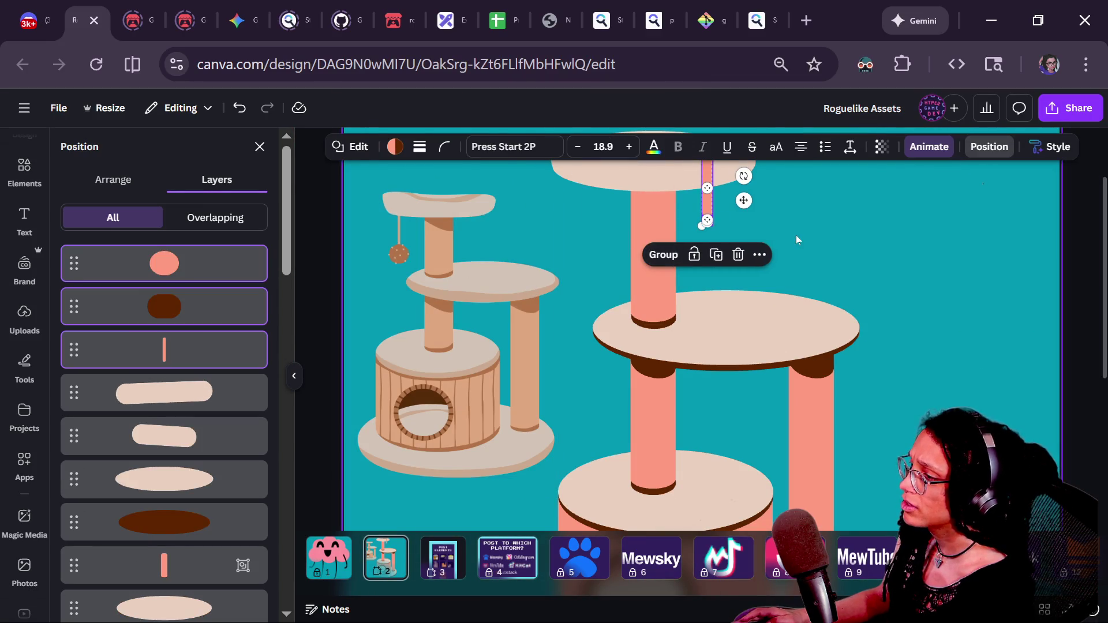
{"action": "left_click", "coordinate": [736, 219]}
{"action": "scroll", "coordinate": [733, 220], "scroll_direction": "up", "scroll_amount": 5}
{"action": "scroll", "coordinate": [713, 359], "scroll_direction": "down", "scroll_amount": 5}
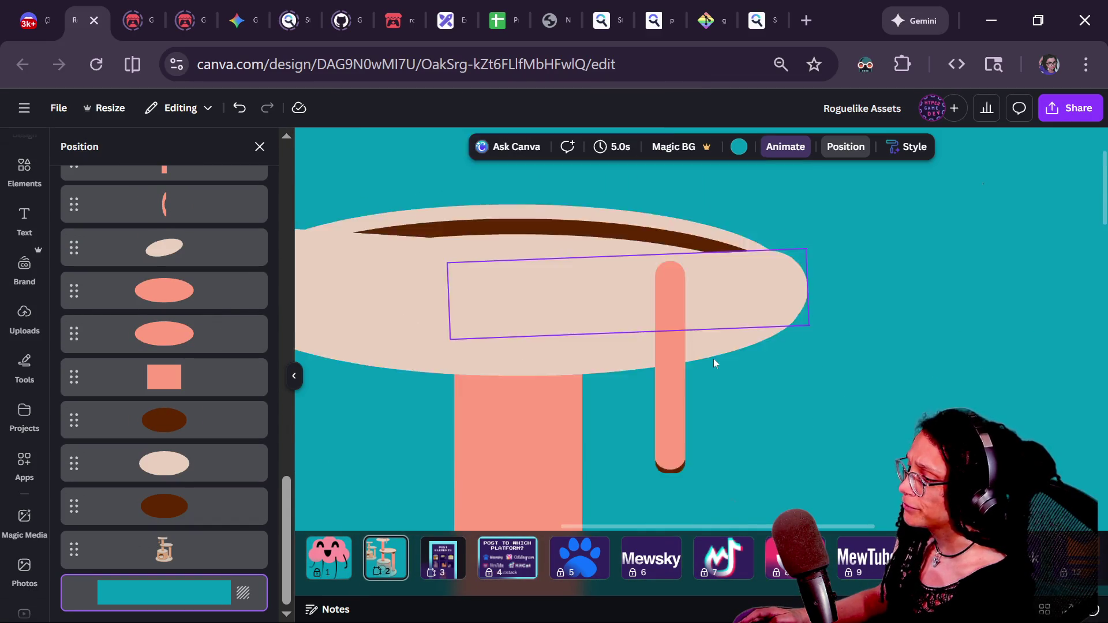
{"action": "left_click", "coordinate": [674, 267]}
{"action": "key", "text": "Delete"}
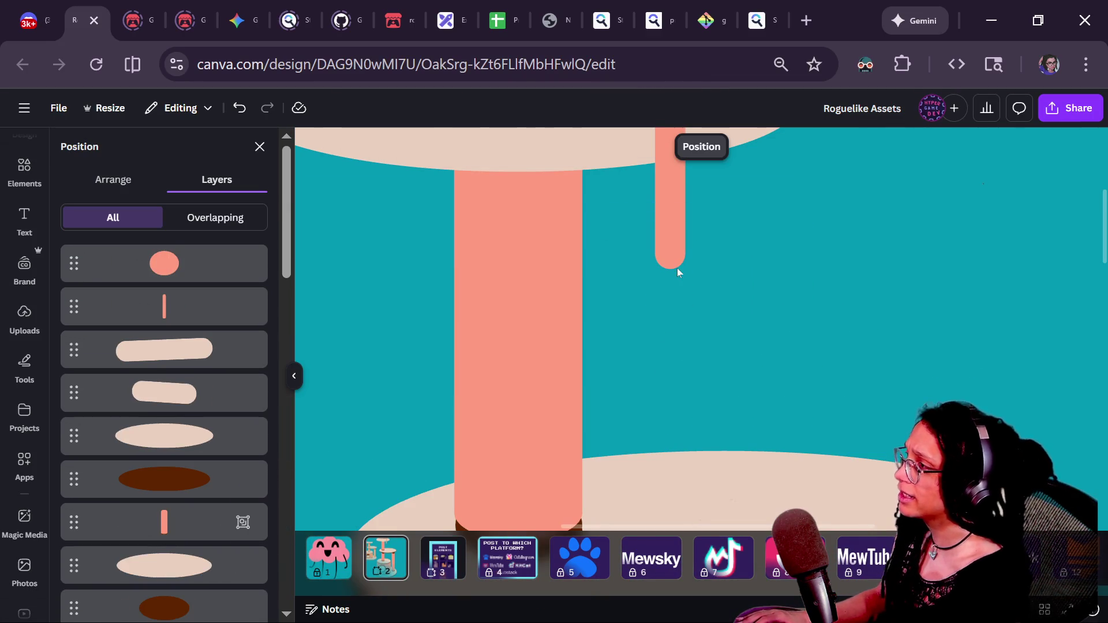
- Glance at the roguelike-wip game page, then return to the cat tree design
{"action": "left_click", "coordinate": [394, 21]}
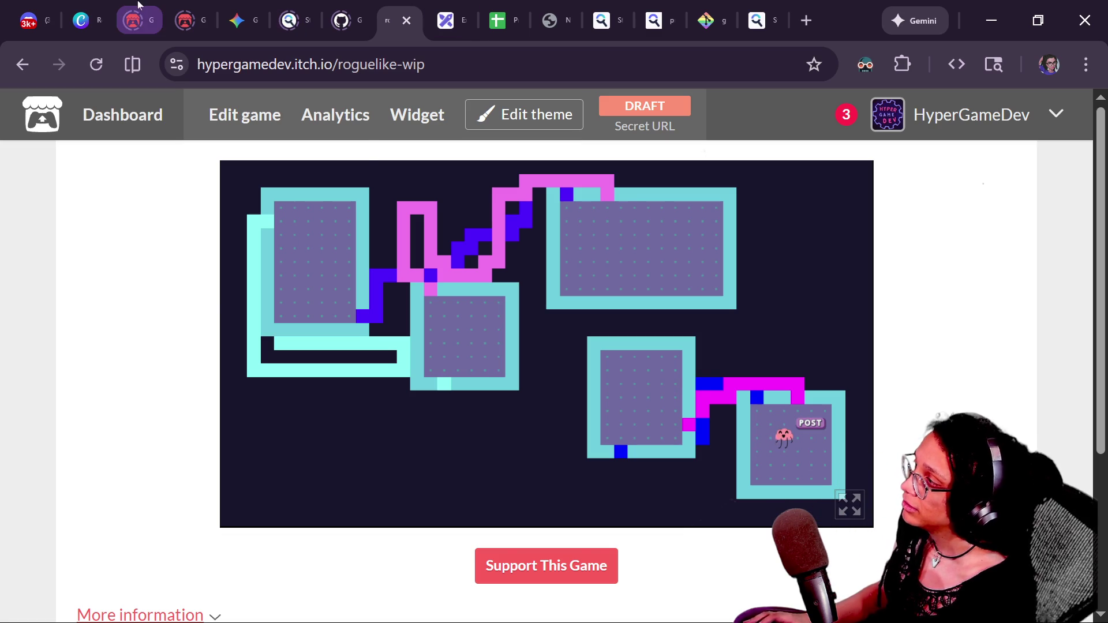
{"action": "left_click", "coordinate": [86, 20]}
{"action": "scroll", "coordinate": [740, 279], "scroll_direction": "down", "scroll_amount": 5, "text": "ctrl"}
{"action": "scroll", "coordinate": [740, 280], "scroll_direction": "down", "scroll_amount": 3, "text": "ctrl"}
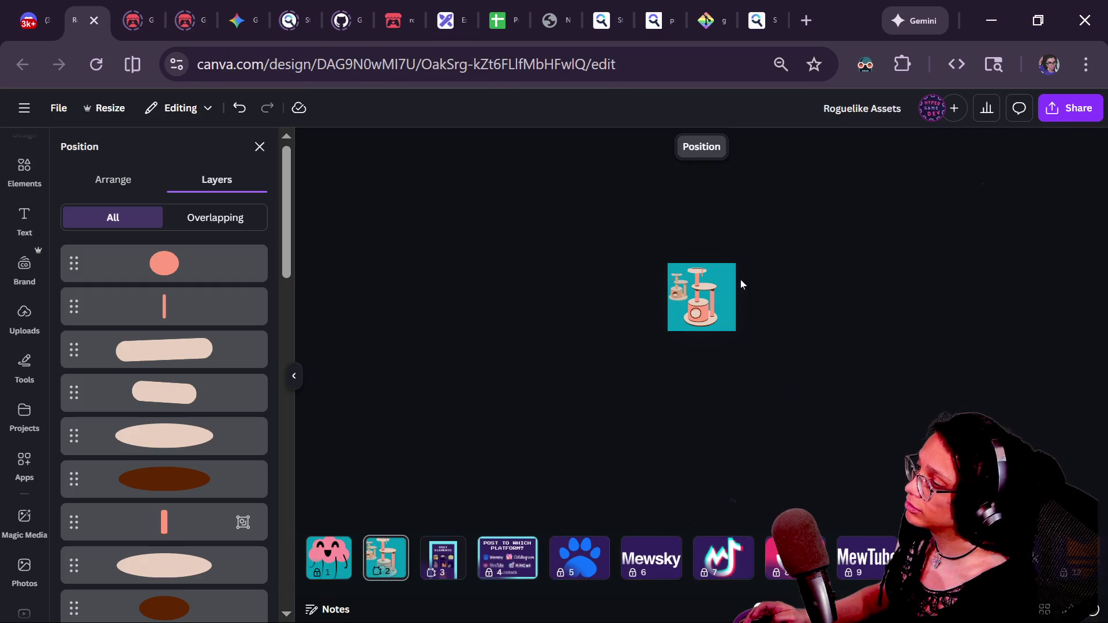
{"action": "scroll", "coordinate": [715, 259], "scroll_direction": "up", "scroll_amount": 5, "text": "ctrl"}
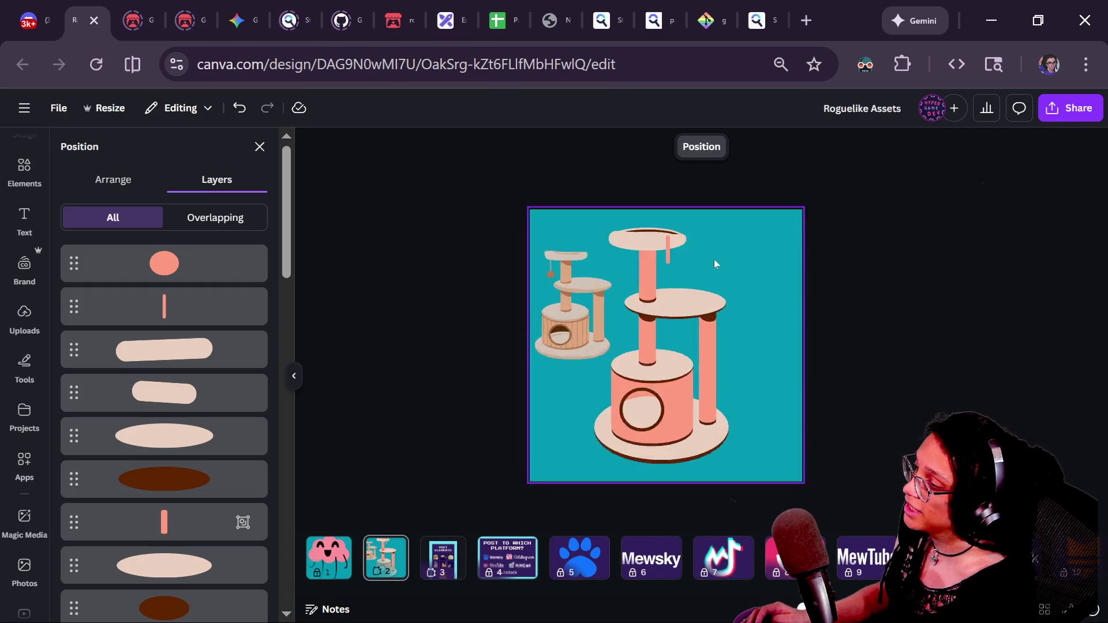
{"action": "scroll", "coordinate": [715, 259], "scroll_direction": "up", "scroll_amount": 2}
- Widen the pink rod, hang it lower behind the top platform, and add an orange circle
{"action": "left_click", "coordinate": [704, 218]}
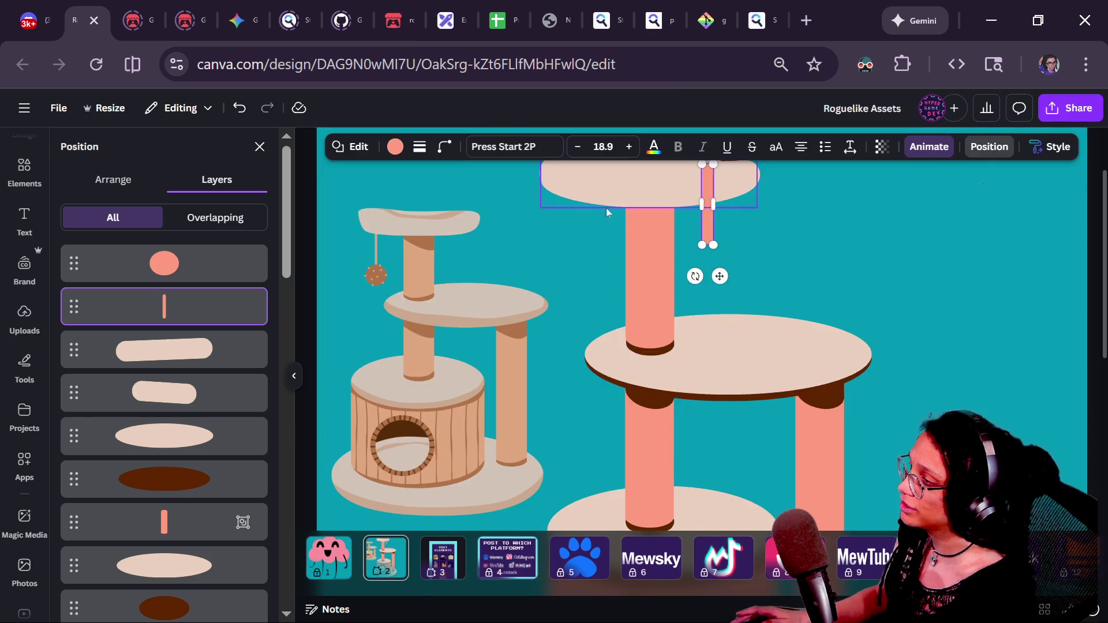
{"action": "left_click_drag", "start_coordinate": [715, 210], "coordinate": [718, 209]}
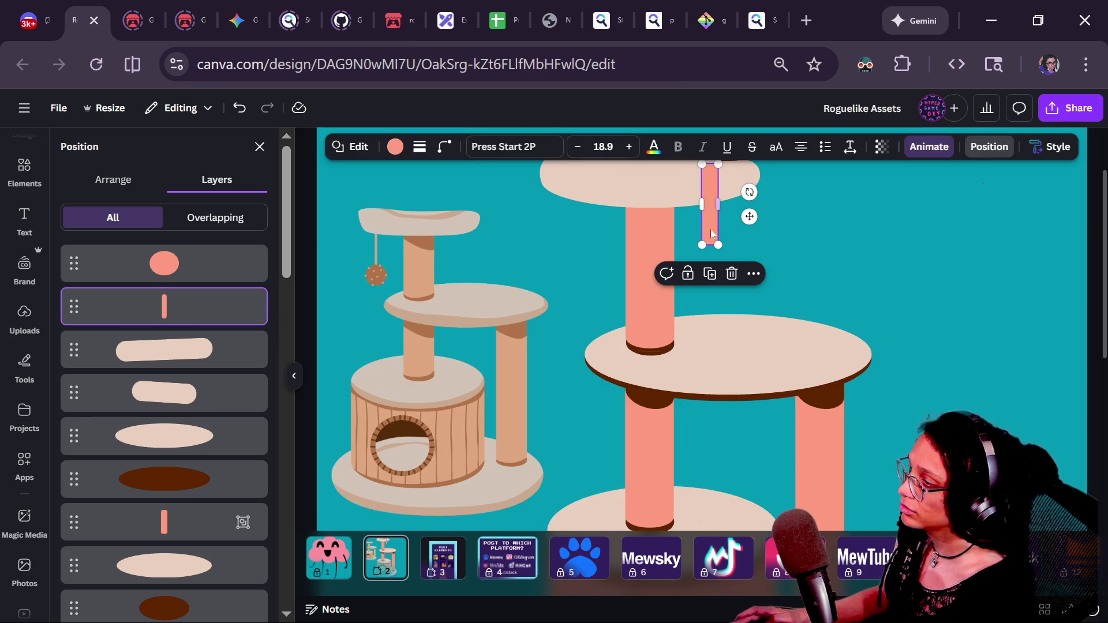
{"action": "key", "text": "ctrl+["}
{"action": "key", "text": "ctrl+["}
{"action": "key", "text": "ctrl+["}
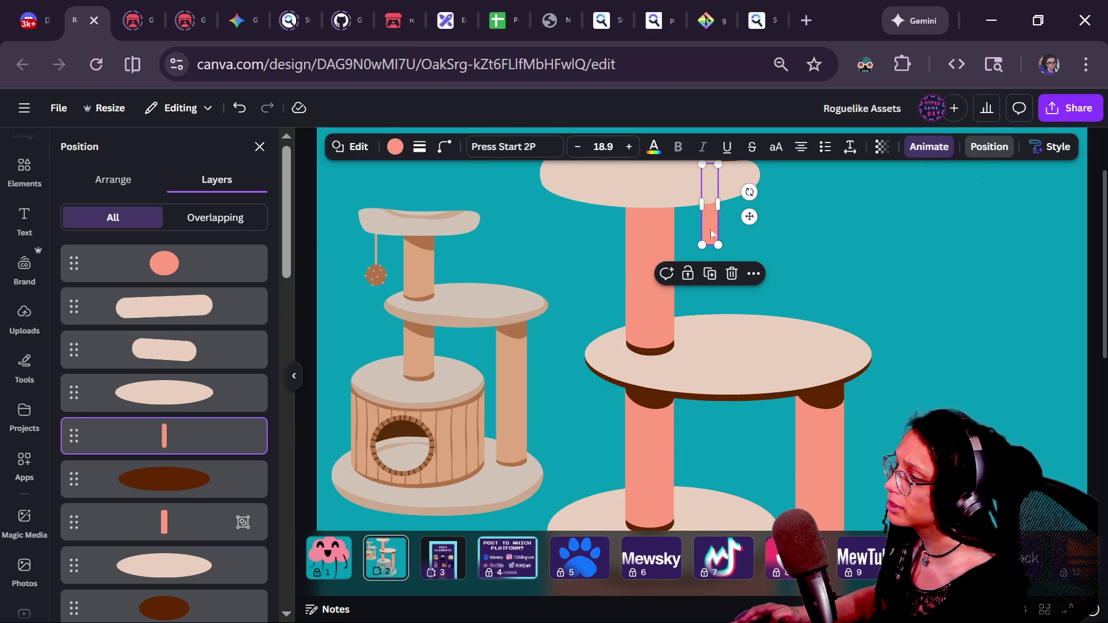
{"action": "mouse_move", "coordinate": [711, 234]}
{"action": "left_mouse_down"}
{"action": "mouse_move", "coordinate": [712, 263]}
{"action": "mouse_move", "coordinate": [716, 248]}
{"action": "left_mouse_up"}
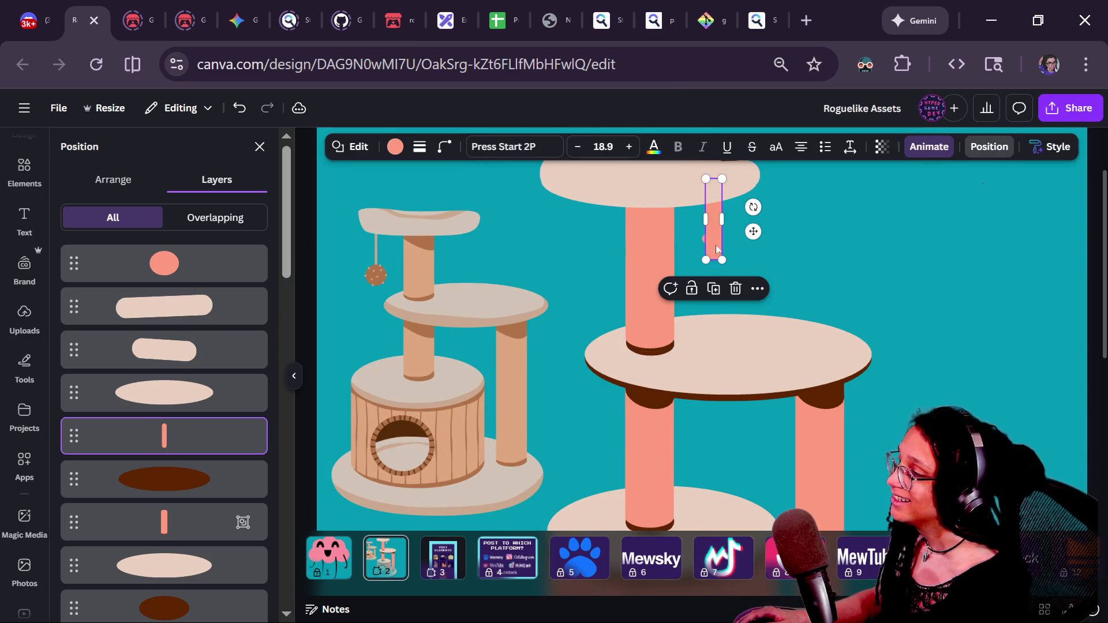
{"action": "left_click", "coordinate": [779, 254]}
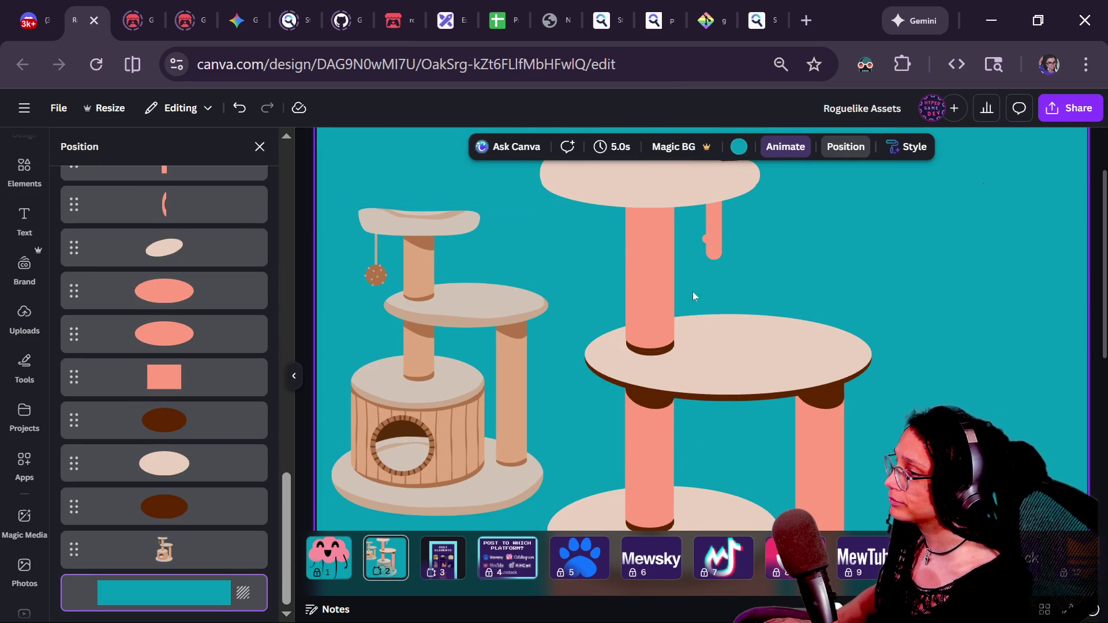
{"action": "key", "text": "c"}
{"action": "left_click_drag", "start_coordinate": [710, 433], "coordinate": [737, 269]}
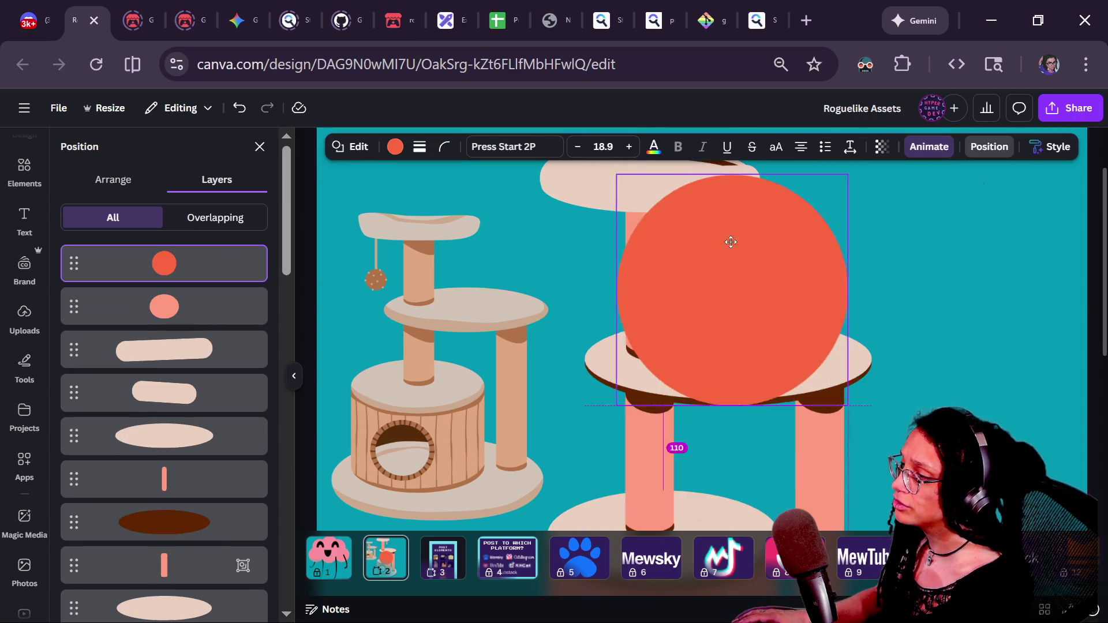
- Shrink the orange circle to 49×49 at the rod's end and delete the leftover salmon circle
{"action": "mouse_move", "coordinate": [612, 168]}
{"action": "left_mouse_down"}
{"action": "mouse_move", "coordinate": [775, 309]}
{"action": "mouse_move", "coordinate": [699, 255]}
{"action": "left_mouse_up"}
{"action": "left_click", "coordinate": [706, 247]}
{"action": "key", "text": "Delete"}
{"action": "left_click_drag", "start_coordinate": [686, 293], "coordinate": [699, 281]}
- Give the orange ball a solid black border of weight 4
{"action": "scroll", "coordinate": [338, 291], "scroll_direction": "up", "scroll_amount": 2}
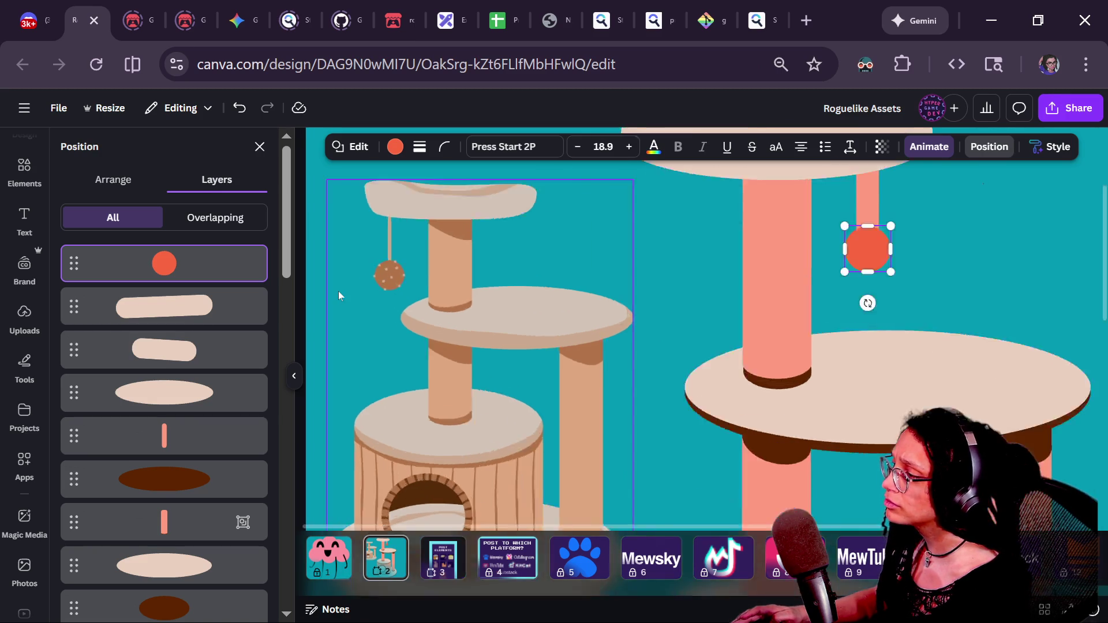
{"action": "scroll", "coordinate": [338, 291], "scroll_direction": "up", "scroll_amount": 1}
{"action": "scroll", "coordinate": [364, 284], "scroll_direction": "down", "scroll_amount": 5}
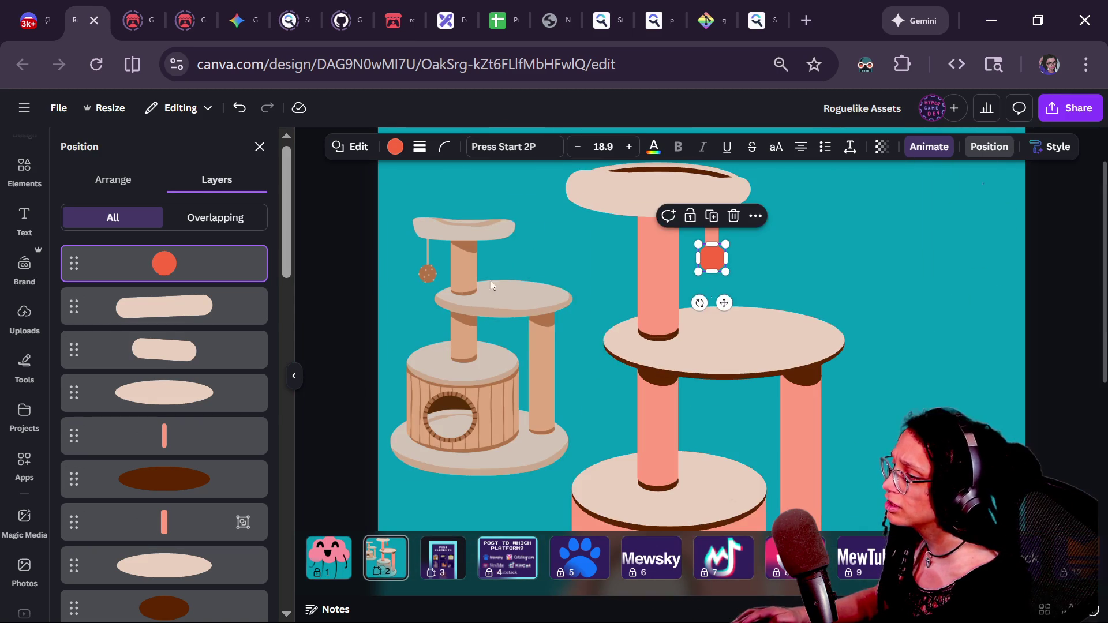
{"action": "left_click", "coordinate": [491, 281]}
{"action": "scroll", "coordinate": [812, 290], "scroll_direction": "down", "scroll_amount": 3}
{"action": "scroll", "coordinate": [704, 235], "scroll_direction": "up", "scroll_amount": 3}
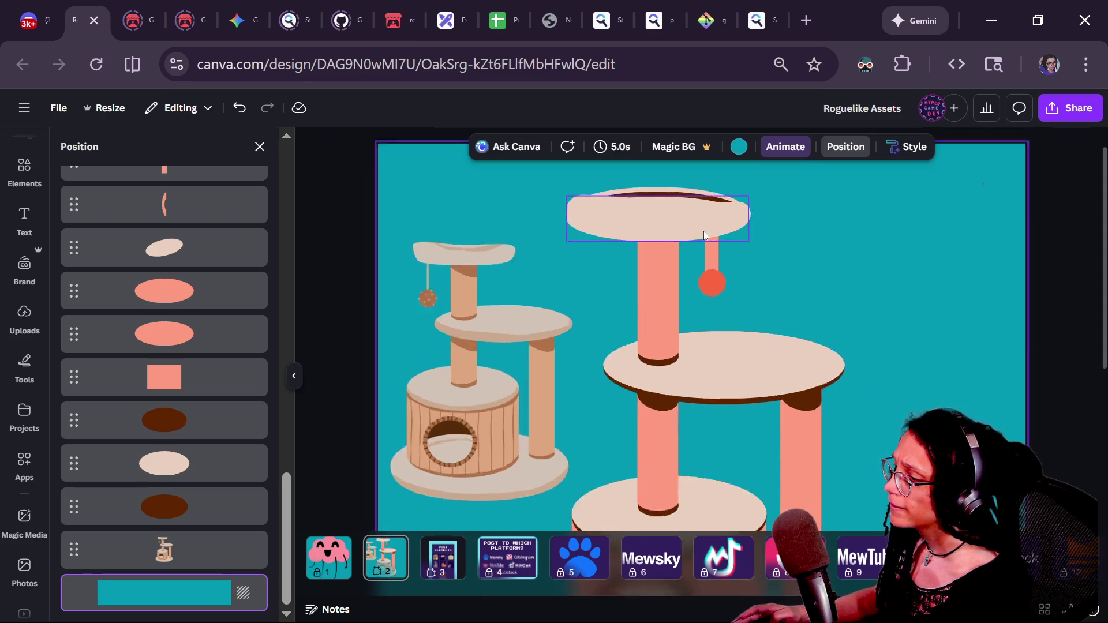
{"action": "scroll", "coordinate": [704, 235], "scroll_direction": "up", "scroll_amount": 2}
{"action": "left_click", "coordinate": [716, 318]}
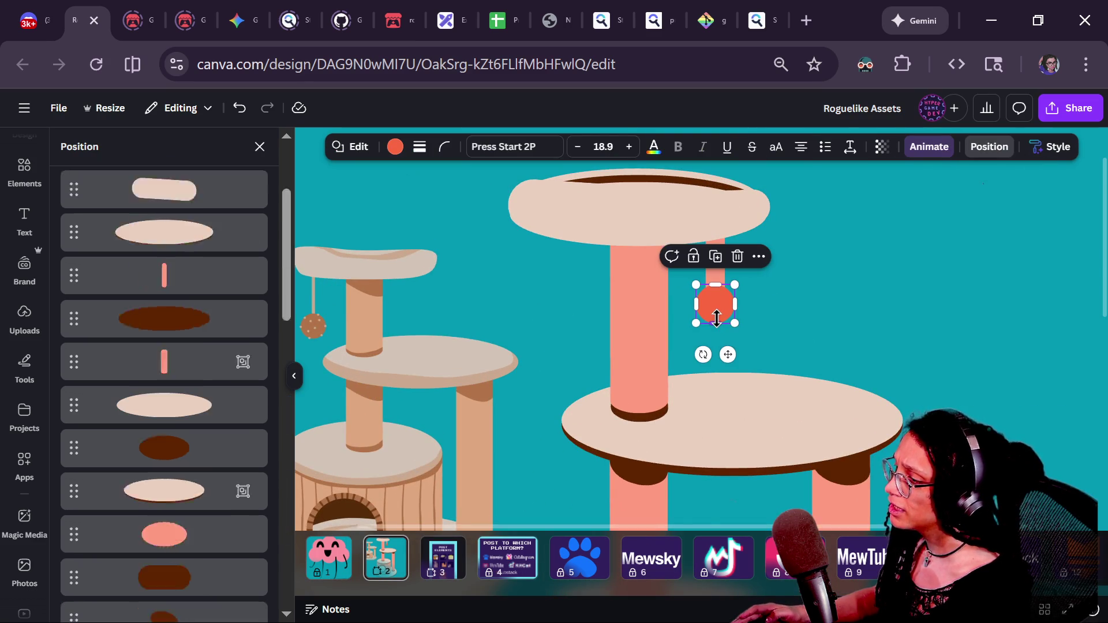
{"action": "left_click", "coordinate": [418, 148]}
{"action": "left_click", "coordinate": [382, 187]}
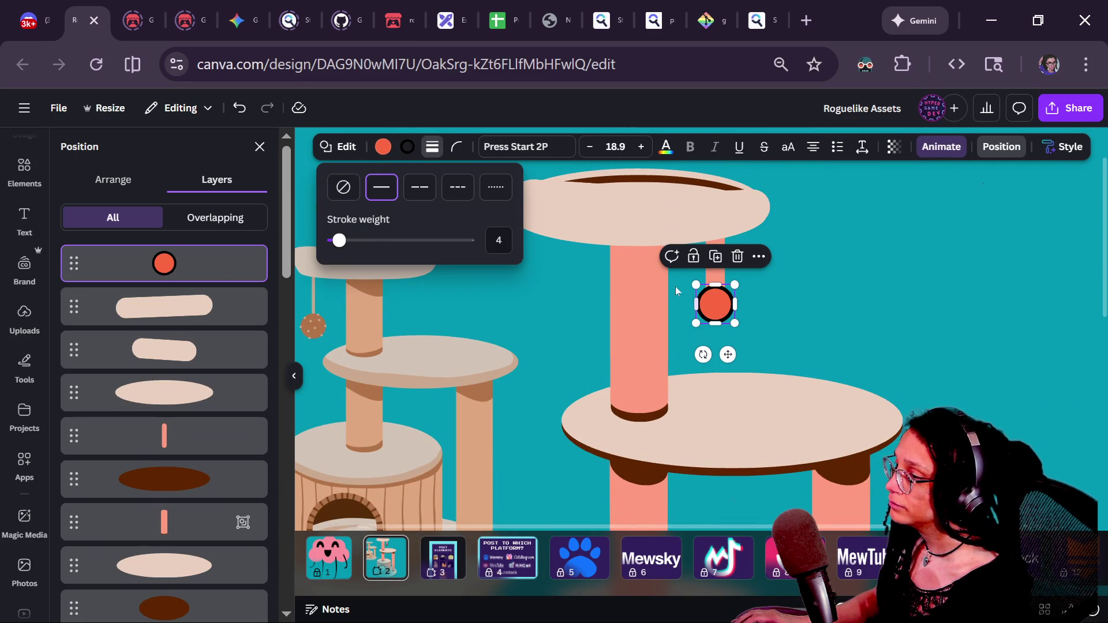
{"action": "left_click", "coordinate": [546, 309]}
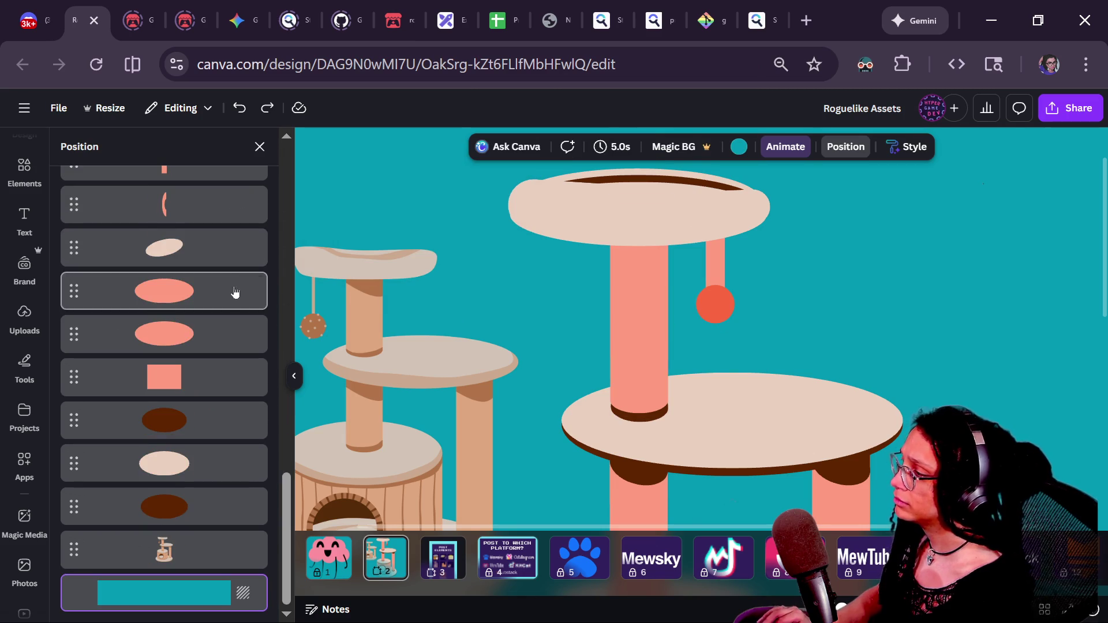
- Move the black line up onto the middle of the large cat tree
{"action": "left_click", "coordinate": [437, 261]}
{"action": "left_click", "coordinate": [616, 303]}
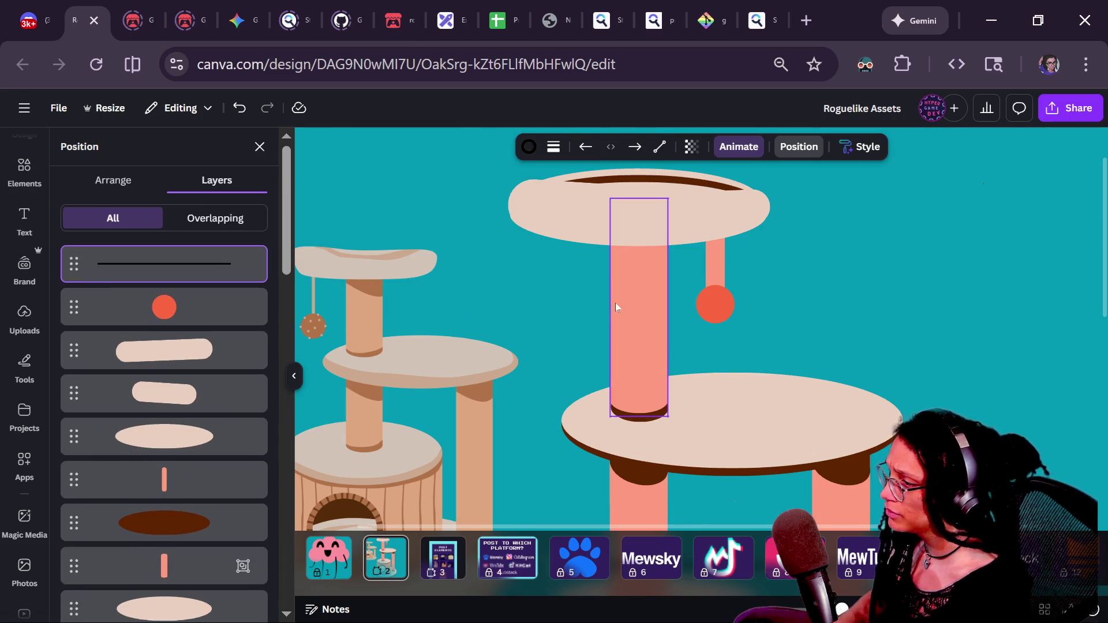
{"action": "key", "text": "ctrl+minus"}
{"action": "key", "text": "ctrl+minus"}
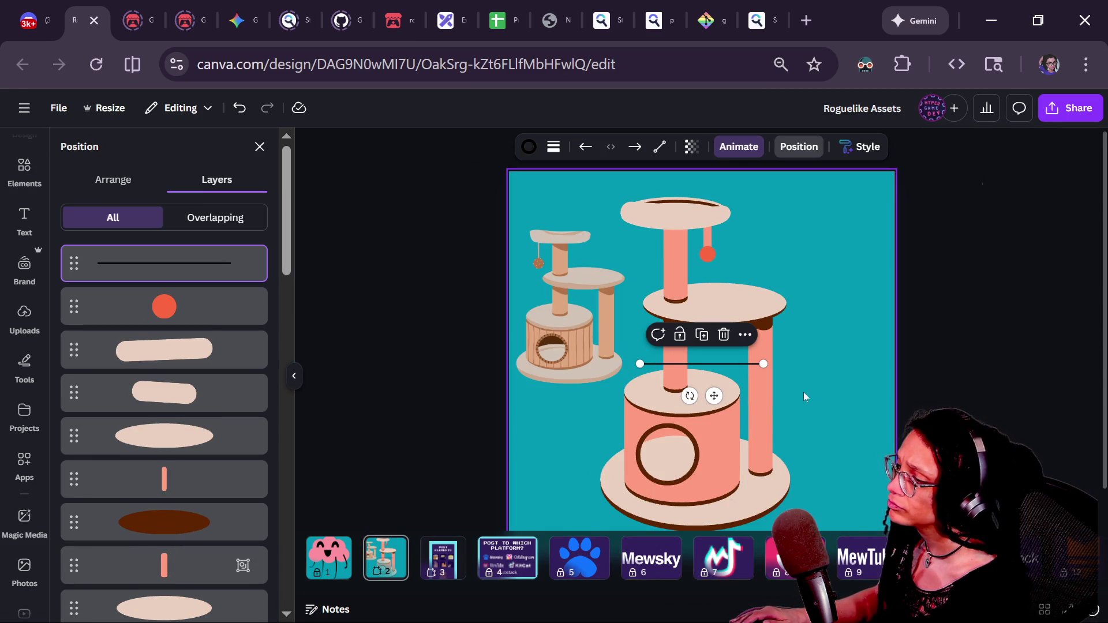
{"action": "left_click_drag", "start_coordinate": [751, 364], "coordinate": [728, 262]}
- Delete the stray black line and add a spiky star from the Elements star shapes
{"action": "key", "text": "Delete"}
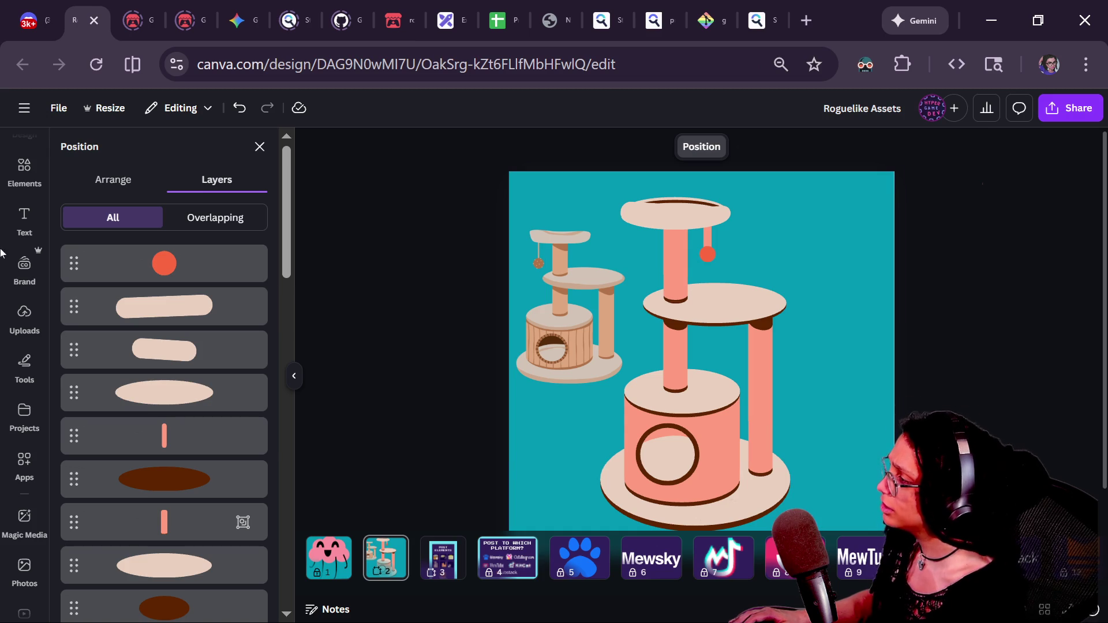
{"action": "left_click", "coordinate": [37, 168]}
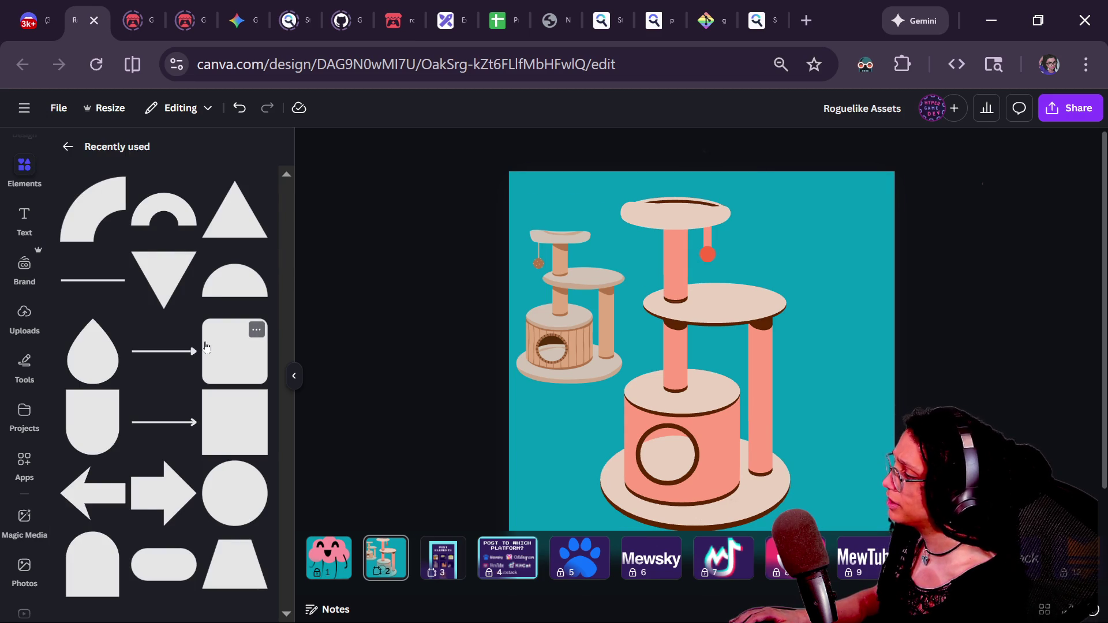
{"action": "left_click", "coordinate": [67, 146]}
{"action": "scroll", "coordinate": [193, 300], "scroll_direction": "down", "scroll_amount": 4}
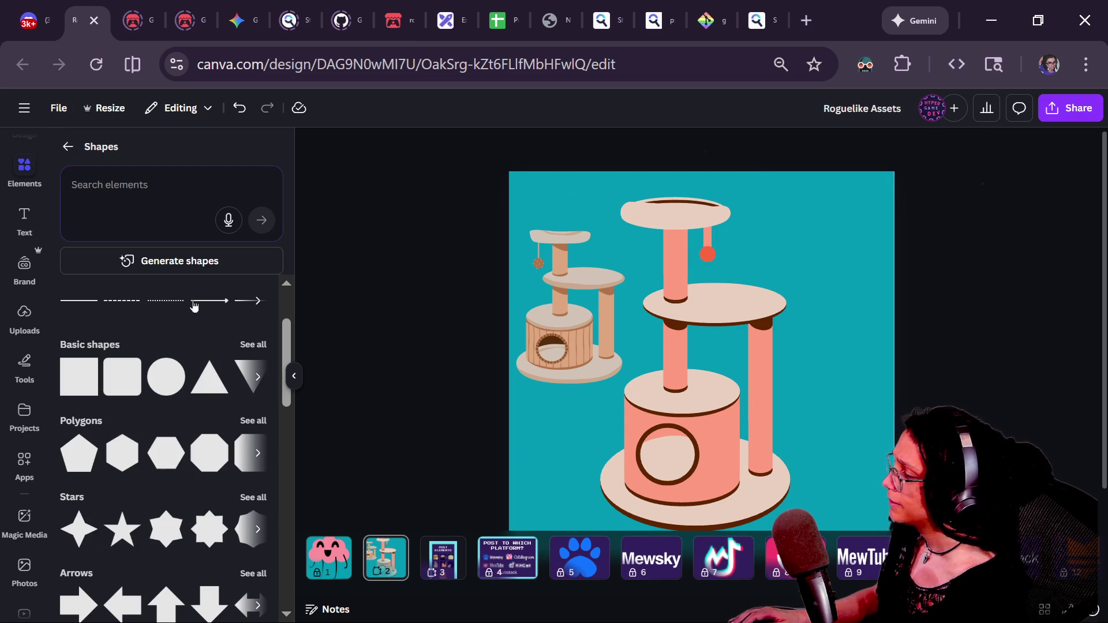
{"action": "left_click", "coordinate": [251, 396]}
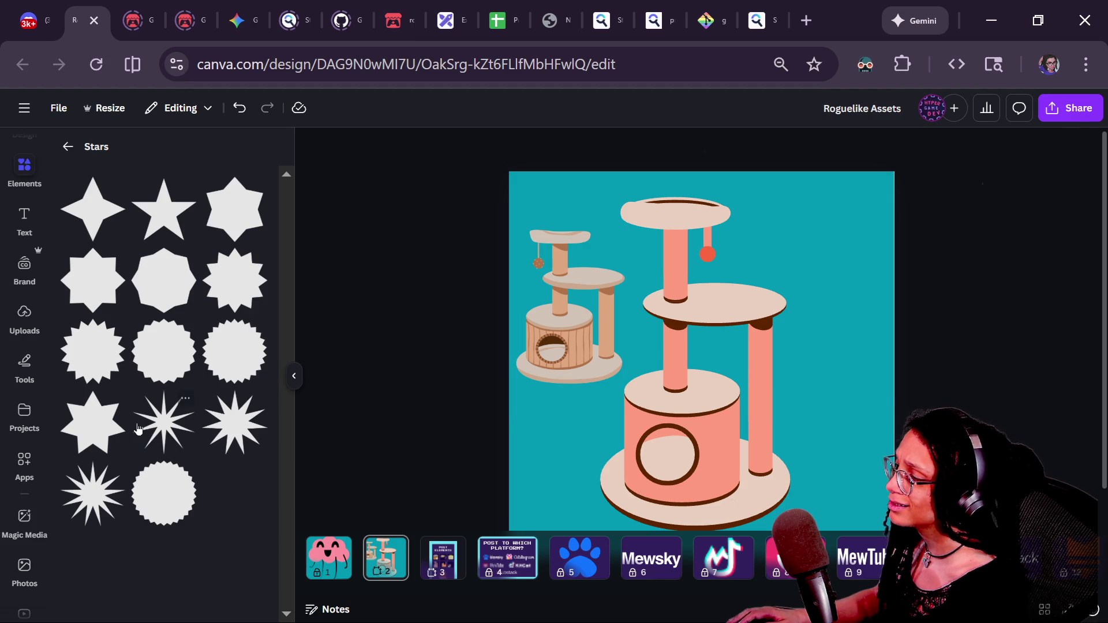
{"action": "left_click", "coordinate": [138, 428]}
- Shrink the red spiky star and place it over the hanging ball
{"action": "left_click", "coordinate": [764, 395]}
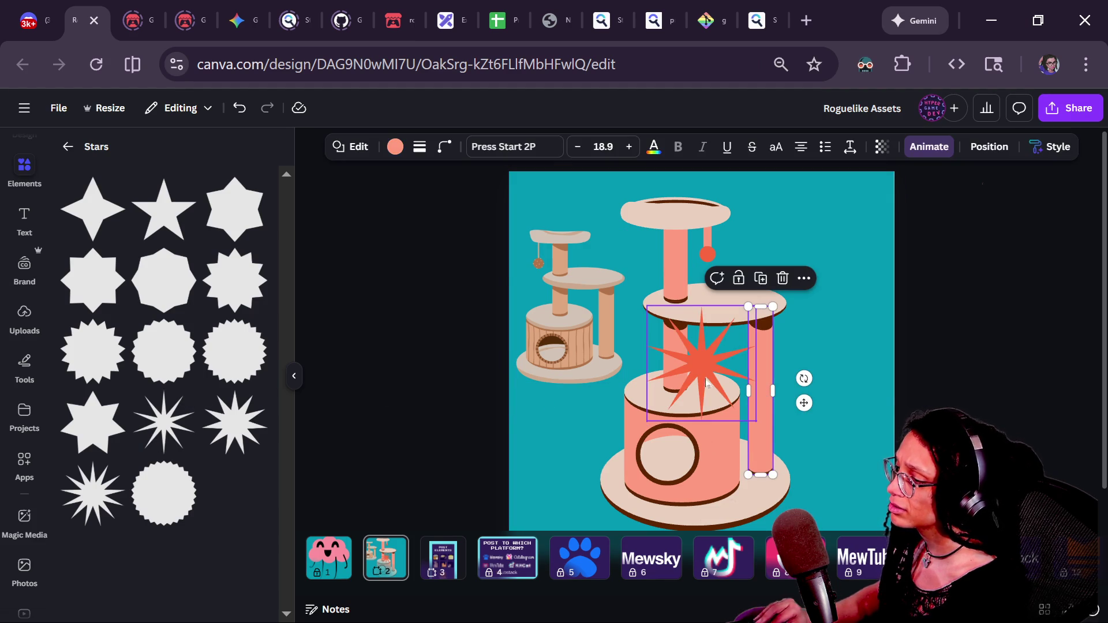
{"action": "mouse_move", "coordinate": [706, 381]}
{"action": "left_mouse_down"}
{"action": "mouse_move", "coordinate": [689, 273]}
{"action": "mouse_move", "coordinate": [706, 258]}
{"action": "mouse_move", "coordinate": [708, 231]}
{"action": "mouse_move", "coordinate": [744, 276]}
{"action": "left_mouse_up"}
{"action": "scroll", "coordinate": [707, 257], "scroll_direction": "up", "scroll_amount": 3}
{"action": "scroll", "coordinate": [708, 231], "scroll_direction": "up", "scroll_amount": 3}
{"action": "left_click_drag", "start_coordinate": [592, 417], "coordinate": [694, 316]}
{"action": "left_click_drag", "start_coordinate": [734, 271], "coordinate": [721, 284]}
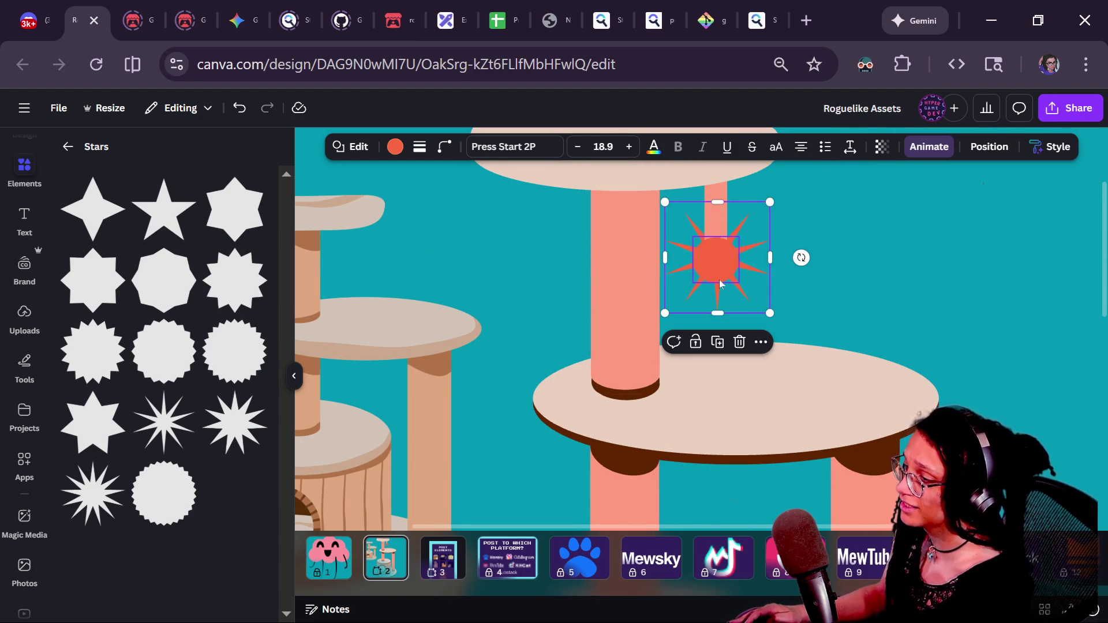
{"action": "left_click_drag", "start_coordinate": [772, 307], "coordinate": [739, 279]}
{"action": "mouse_move", "coordinate": [696, 244]}
{"action": "left_mouse_down"}
{"action": "mouse_move", "coordinate": [710, 279]}
{"action": "mouse_move", "coordinate": [708, 265]}
{"action": "left_mouse_up"}
{"action": "left_click", "coordinate": [883, 297]}
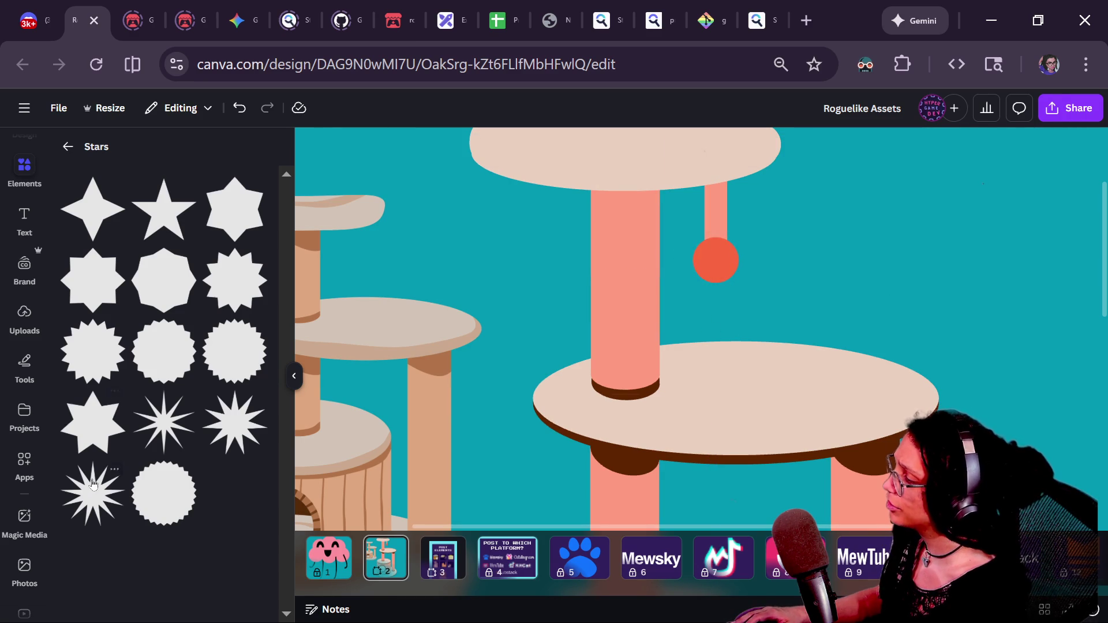
- Add another spiky star and round off its points
{"action": "left_click", "coordinate": [225, 436]}
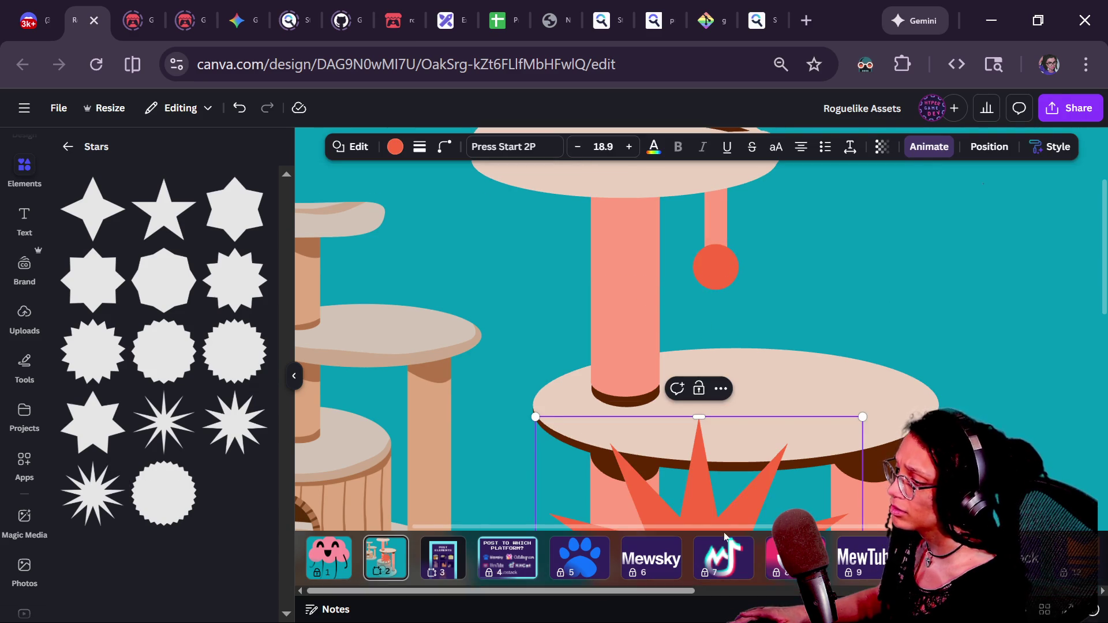
{"action": "left_click_drag", "start_coordinate": [703, 511], "coordinate": [703, 270]}
{"action": "left_click", "coordinate": [440, 155]}
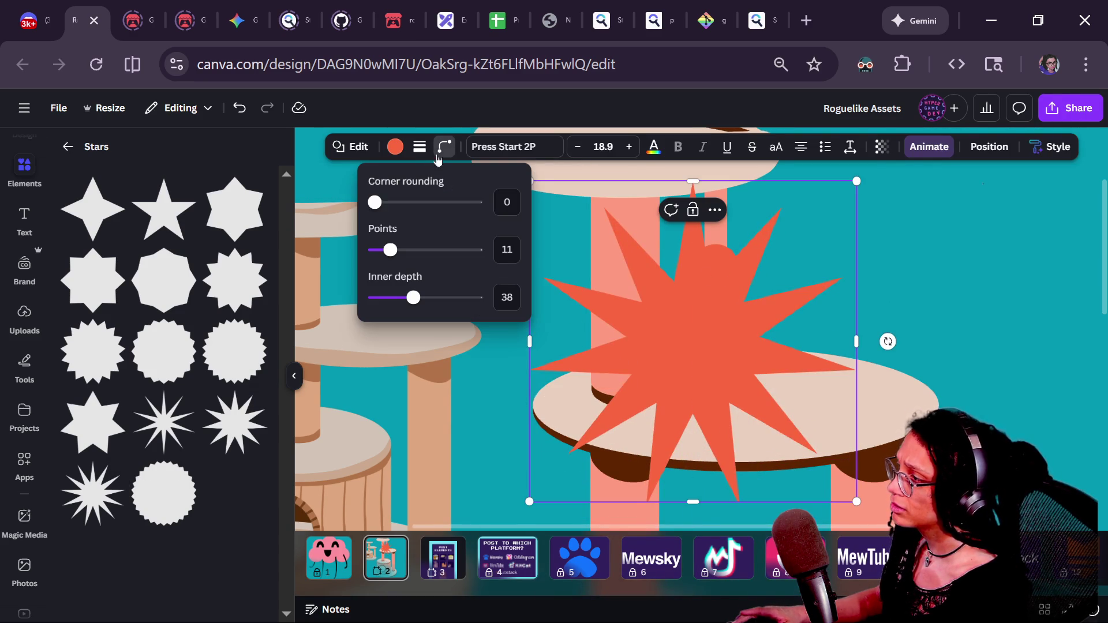
{"action": "mouse_move", "coordinate": [375, 202]}
{"action": "left_mouse_down"}
{"action": "mouse_move", "coordinate": [440, 205]}
{"action": "mouse_move", "coordinate": [403, 205]}
{"action": "mouse_move", "coordinate": [410, 215]}
{"action": "left_mouse_up"}
{"action": "double_click", "coordinate": [694, 343]}
{"action": "left_click_drag", "start_coordinate": [685, 373], "coordinate": [558, 397]}
- Shrink the star onto the ball and set corner rounding 26, 10 points and inner depth 46
{"action": "left_click", "coordinate": [734, 273]}
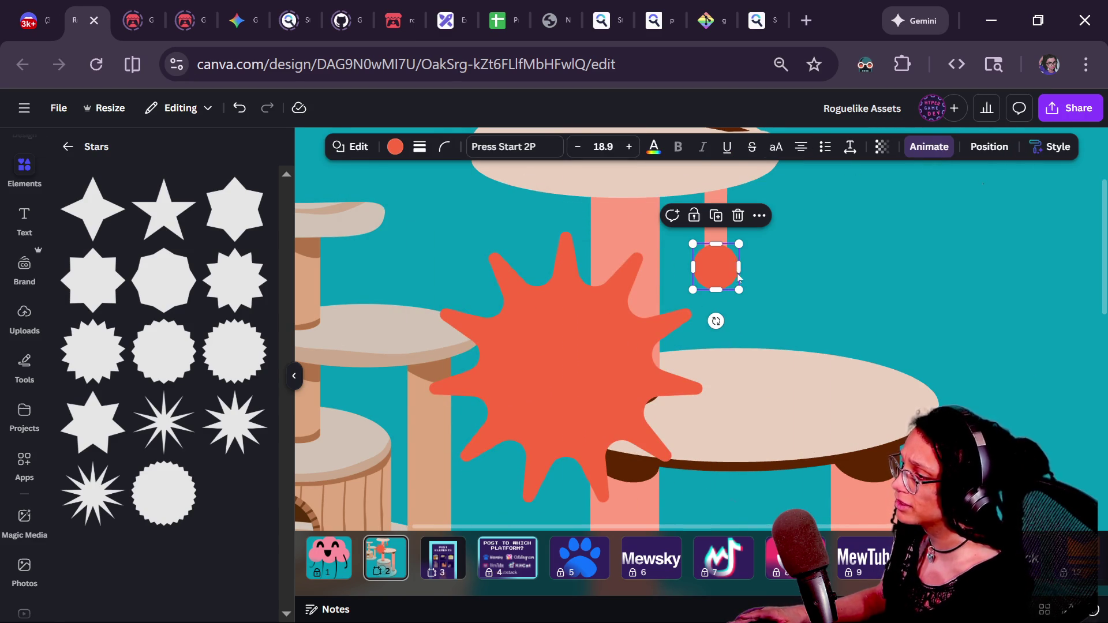
{"action": "left_click_drag", "start_coordinate": [598, 317], "coordinate": [747, 268]}
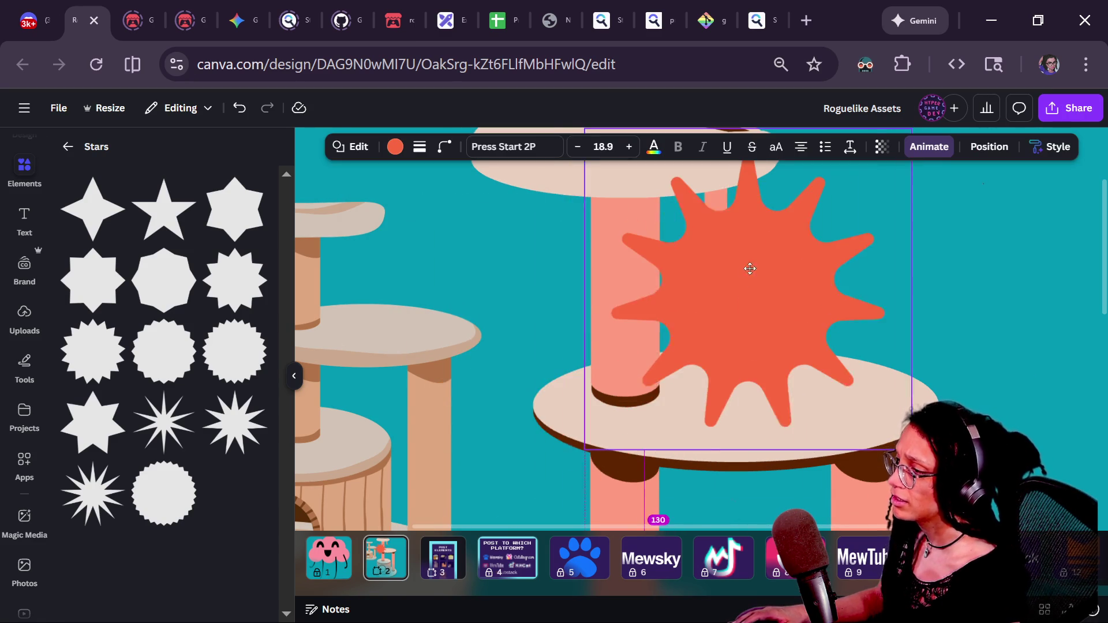
{"action": "mouse_move", "coordinate": [564, 448]}
{"action": "left_mouse_down"}
{"action": "mouse_move", "coordinate": [703, 318]}
{"action": "mouse_move", "coordinate": [687, 329]}
{"action": "mouse_move", "coordinate": [698, 289]}
{"action": "left_mouse_up"}
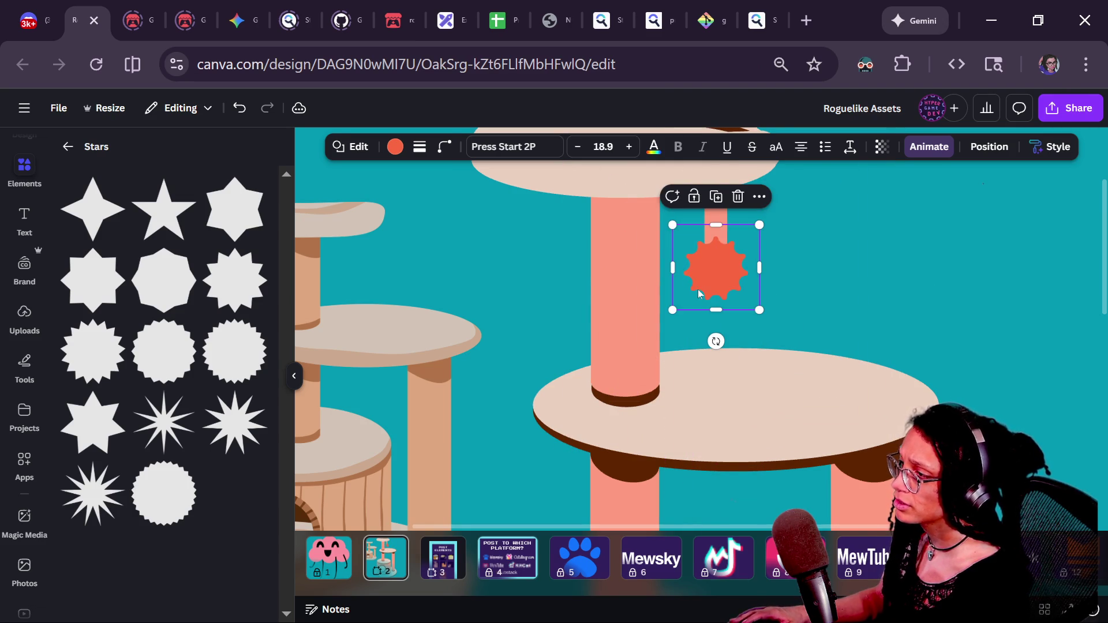
{"action": "left_click", "coordinate": [450, 149]}
{"action": "left_click_drag", "start_coordinate": [403, 207], "coordinate": [401, 204]}
{"action": "mouse_move", "coordinate": [391, 250]}
{"action": "left_mouse_down"}
{"action": "mouse_move", "coordinate": [445, 249]}
{"action": "mouse_move", "coordinate": [389, 253]}
{"action": "left_mouse_up"}
{"action": "mouse_move", "coordinate": [414, 298]}
{"action": "left_mouse_down"}
{"action": "mouse_move", "coordinate": [466, 298]}
{"action": "mouse_move", "coordinate": [391, 298]}
{"action": "mouse_move", "coordinate": [431, 300]}
{"action": "left_mouse_up"}
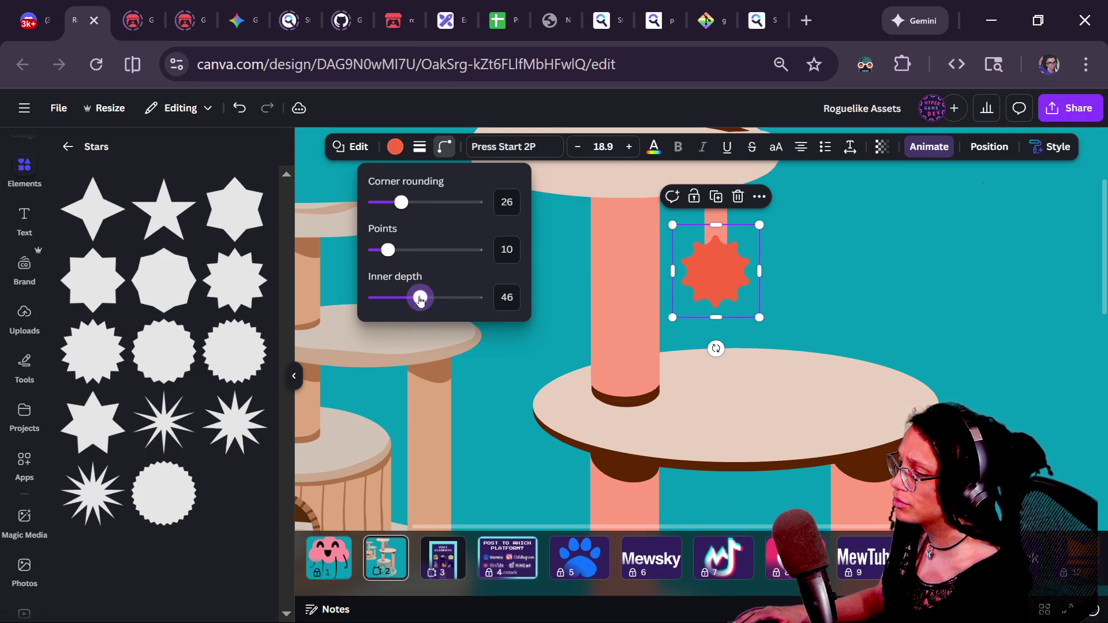
{"action": "left_click", "coordinate": [902, 288]}
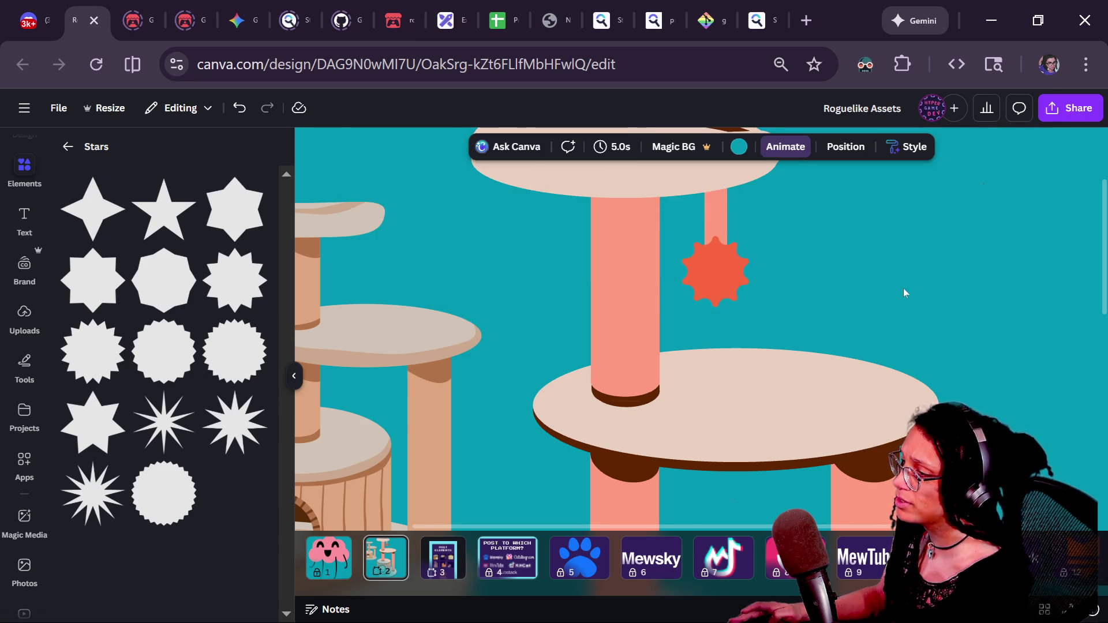
{"action": "key", "text": "ctrl+alt+0"}
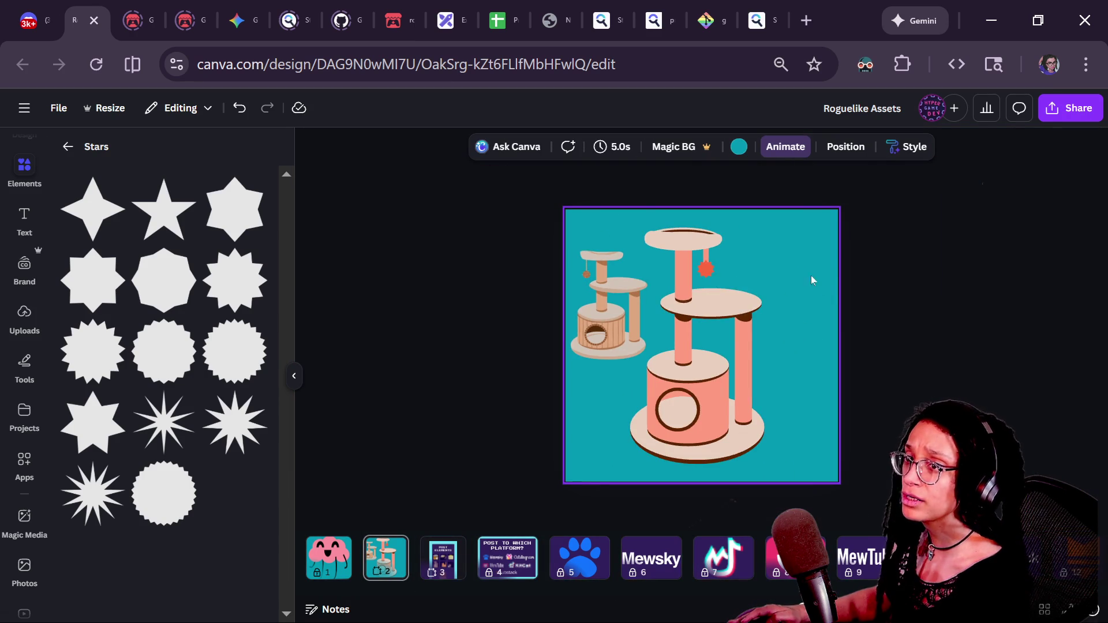
- Recolour the hanging star with the dark brown document colour
{"action": "key", "text": "ctrl+plus"}
{"action": "scroll", "coordinate": [744, 258], "scroll_direction": "up", "scroll_amount": 2}
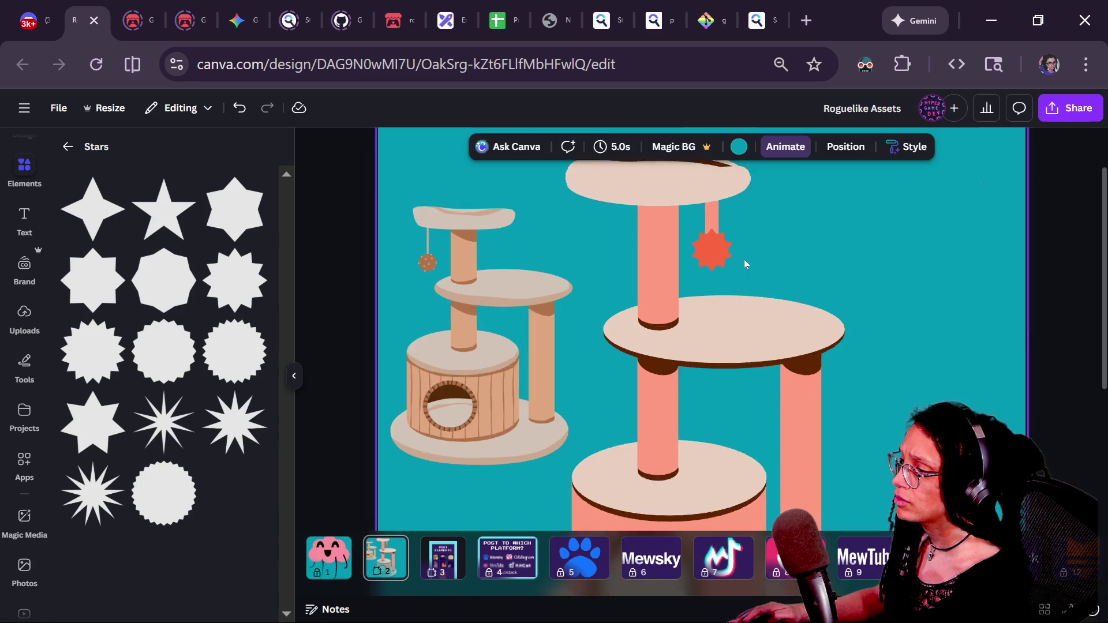
{"action": "scroll", "coordinate": [737, 293], "scroll_direction": "down", "scroll_amount": 3}
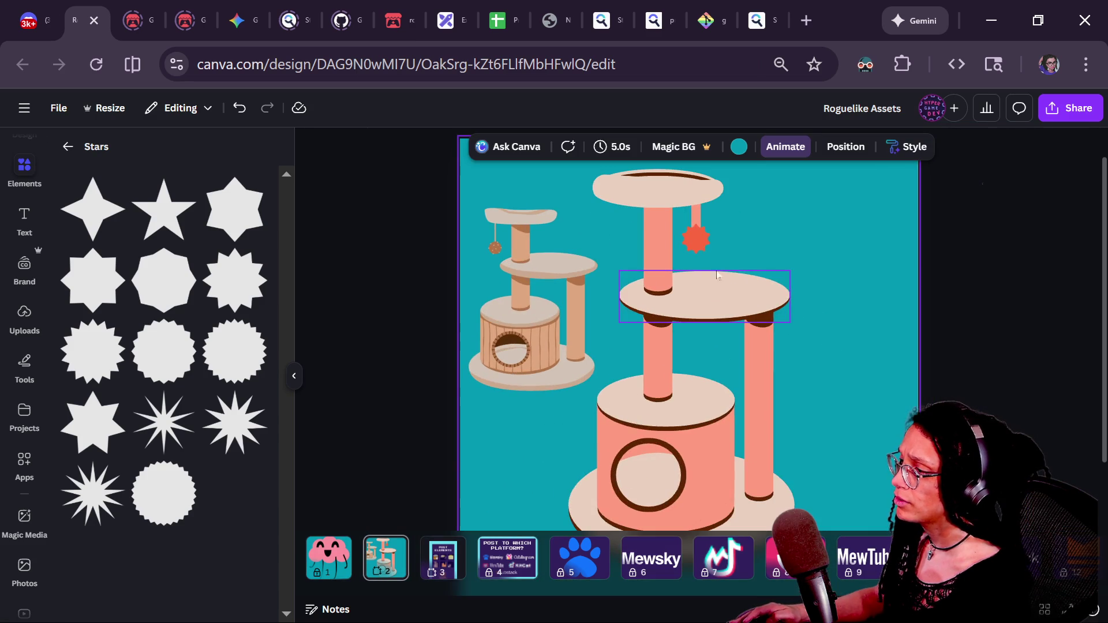
{"action": "left_click", "coordinate": [692, 230]}
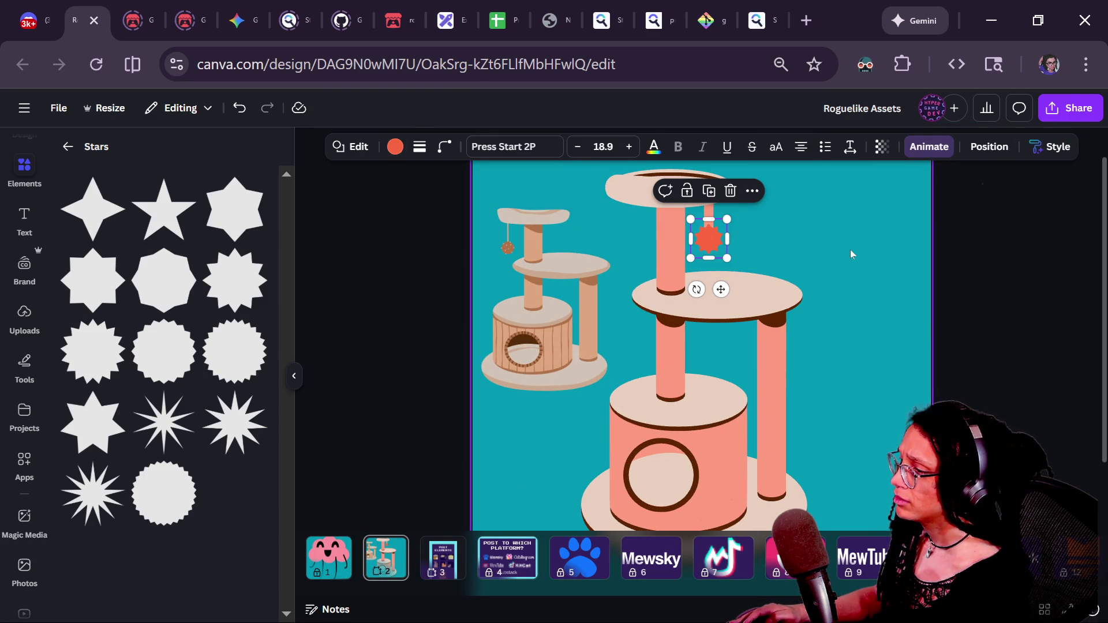
{"action": "left_click", "coordinate": [396, 147]}
{"action": "left_click", "coordinate": [134, 276]}
- Zoom out and back in to check the brown star on the cat tree
{"action": "left_click", "coordinate": [519, 300]}
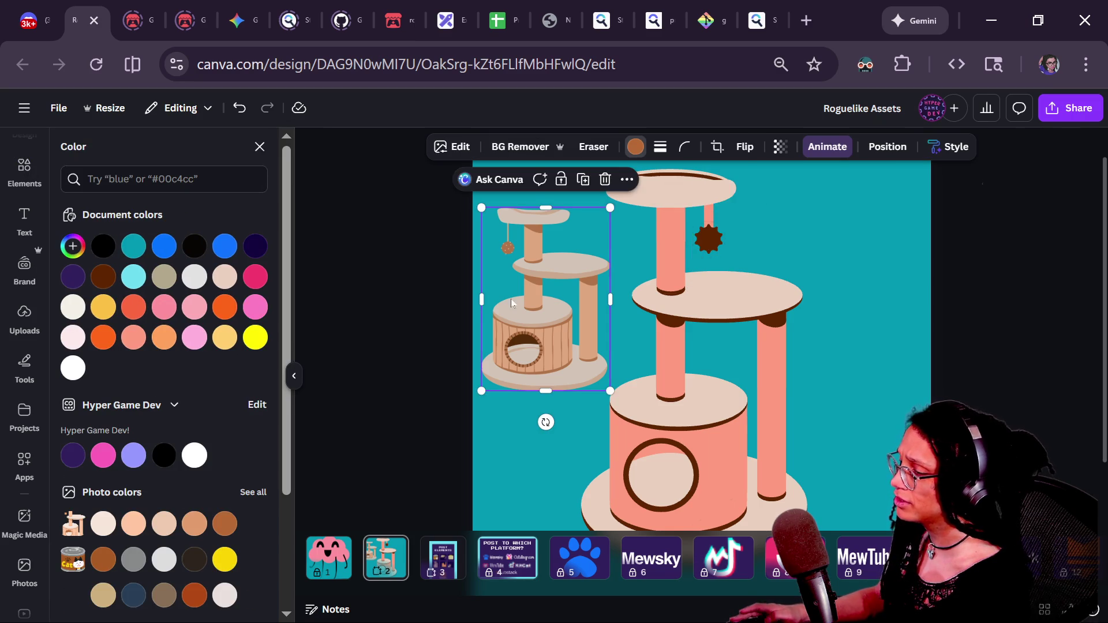
{"action": "key", "text": "ctrl+minus"}
{"action": "key", "text": "ctrl+minus"}
{"action": "key", "text": "ctrl+minus"}
{"action": "key", "text": "ctrl+plus"}
{"action": "key", "text": "ctrl+plus"}
{"action": "key", "text": "ctrl+plus"}
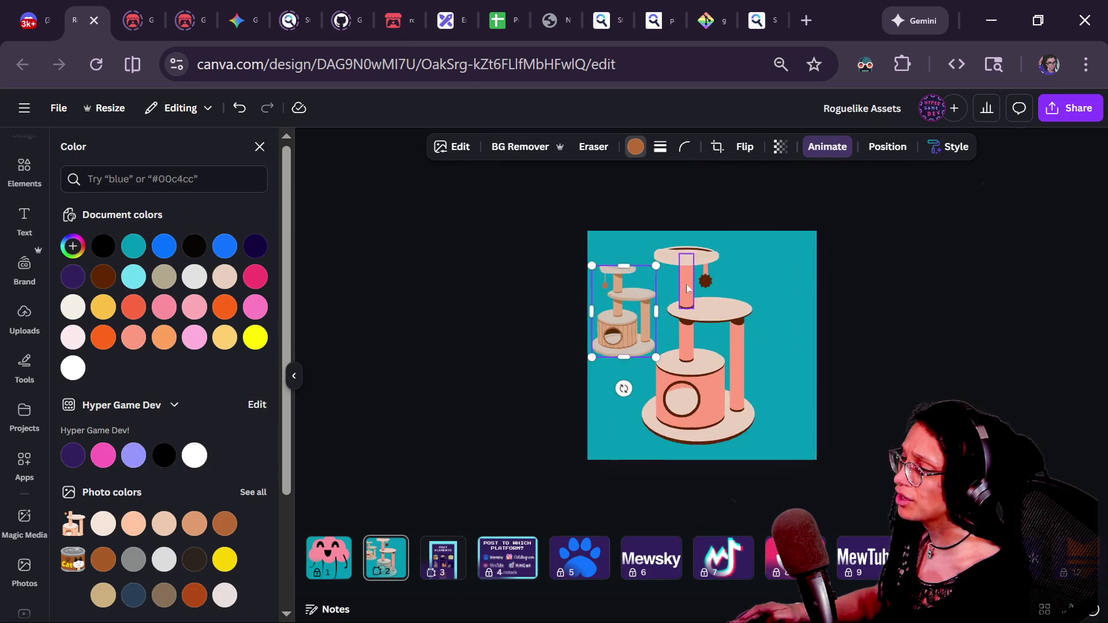
{"action": "left_click", "coordinate": [724, 223]}
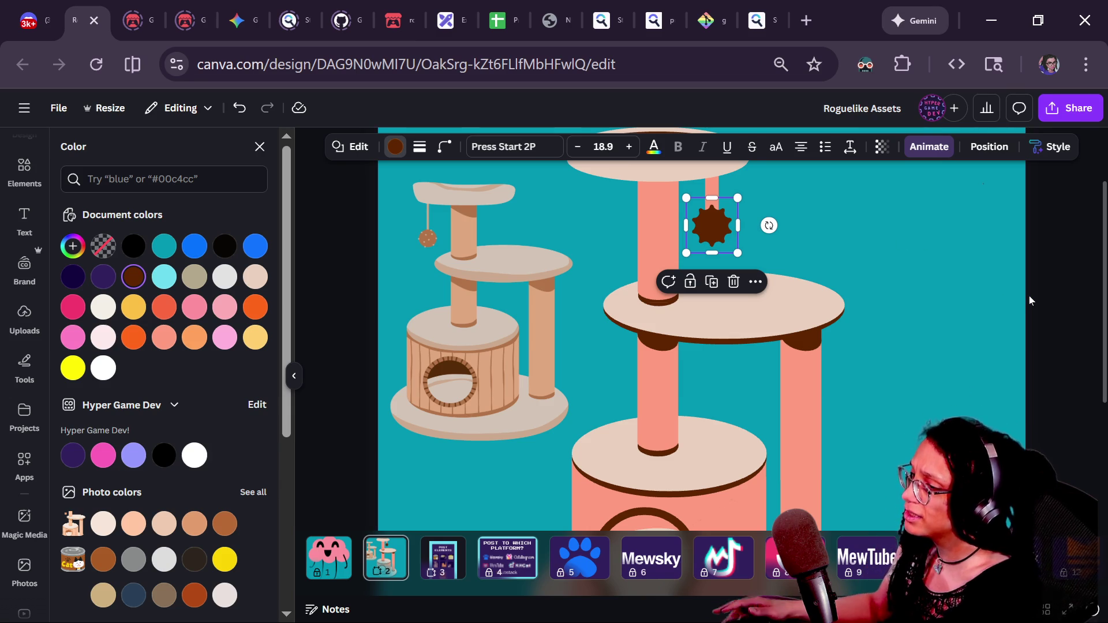
{"action": "key", "text": "Escape"}
{"action": "key", "text": "ctrl+minus"}
{"action": "key", "text": "ctrl+minus"}
{"action": "key", "text": "ctrl+minus"}
{"action": "left_click", "coordinate": [955, 310]}
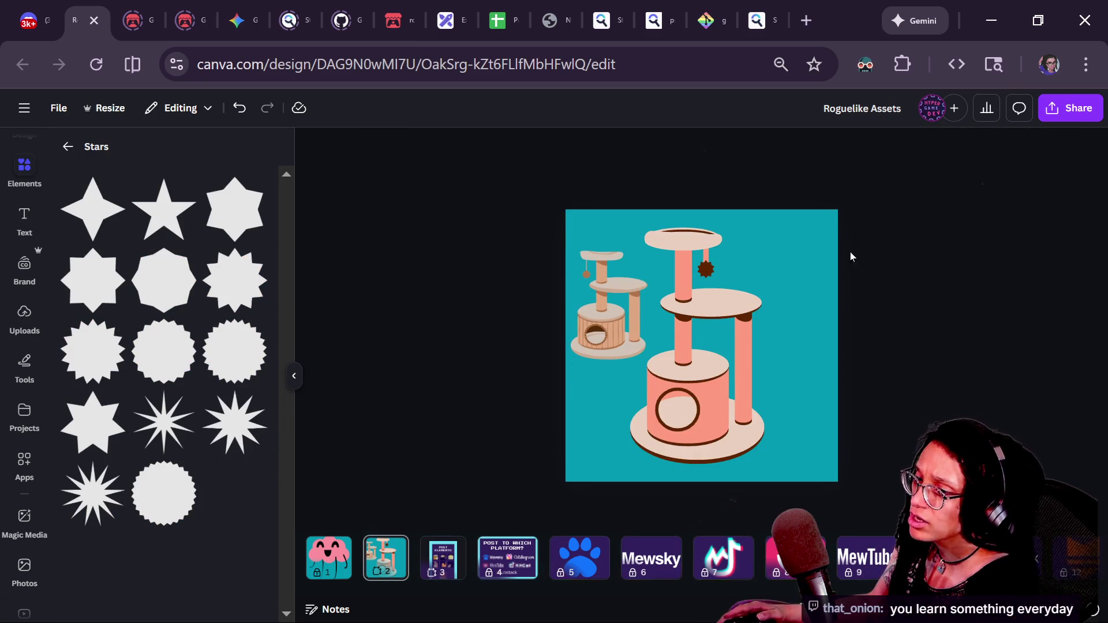
{"action": "key", "text": "ctrl+plus"}
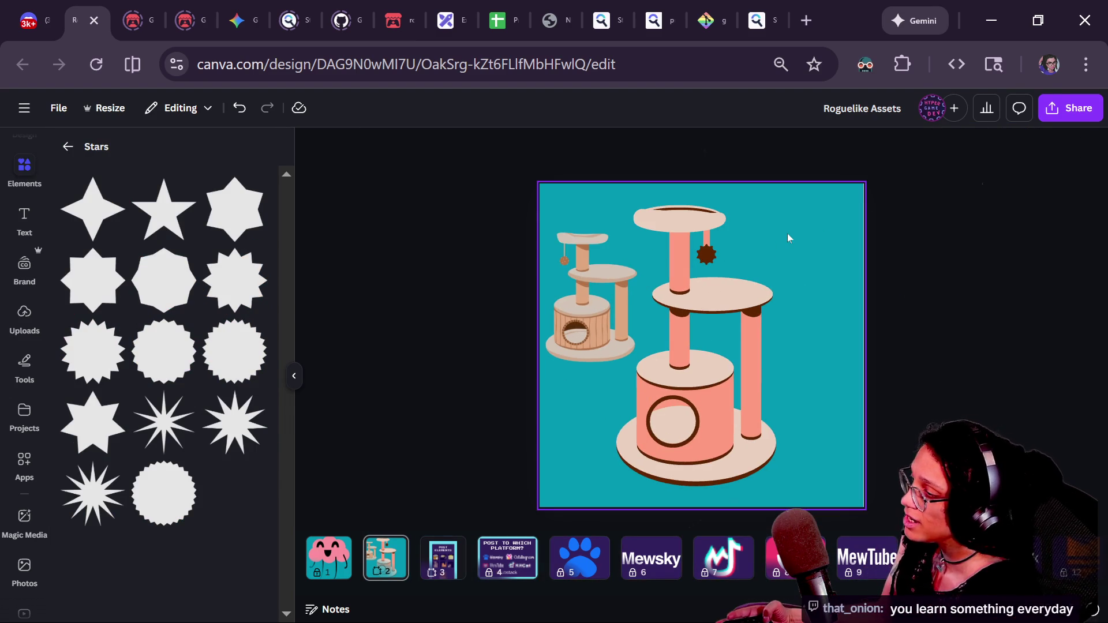
{"action": "key", "text": "ctrl+plus"}
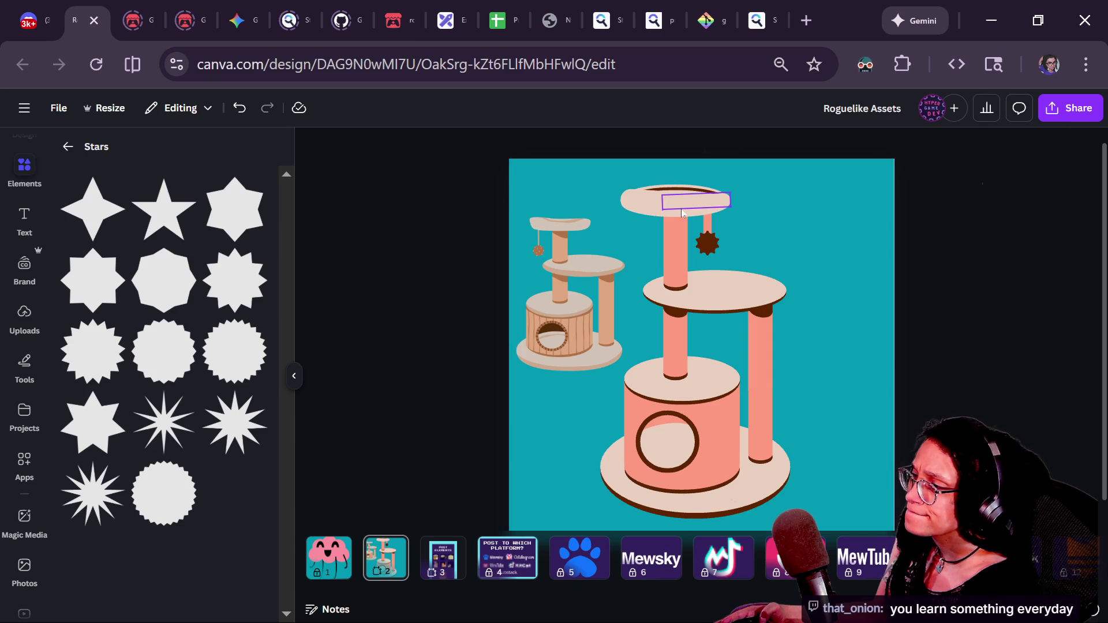
- Narrow the hanging string under the top shelf, then reselect the brown star
{"action": "scroll", "coordinate": [701, 210], "scroll_direction": "up", "scroll_amount": 3}
{"action": "left_click", "coordinate": [720, 241]}
{"action": "left_click_drag", "start_coordinate": [723, 236], "coordinate": [719, 236]}
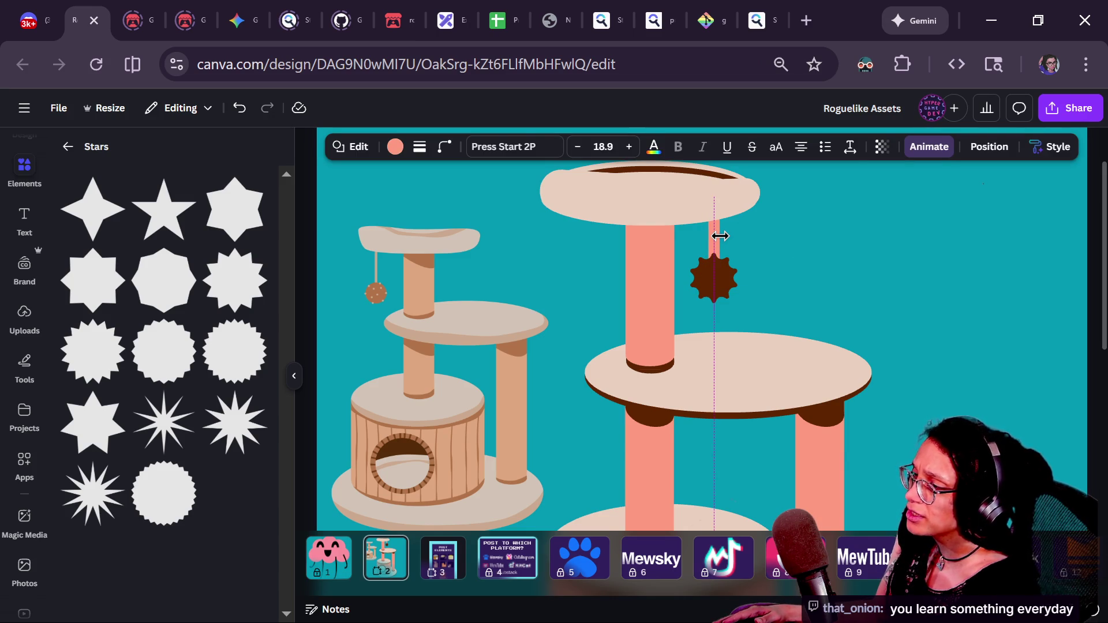
{"action": "left_click", "coordinate": [913, 255]}
{"action": "scroll", "coordinate": [913, 254], "scroll_direction": "down", "scroll_amount": 5}
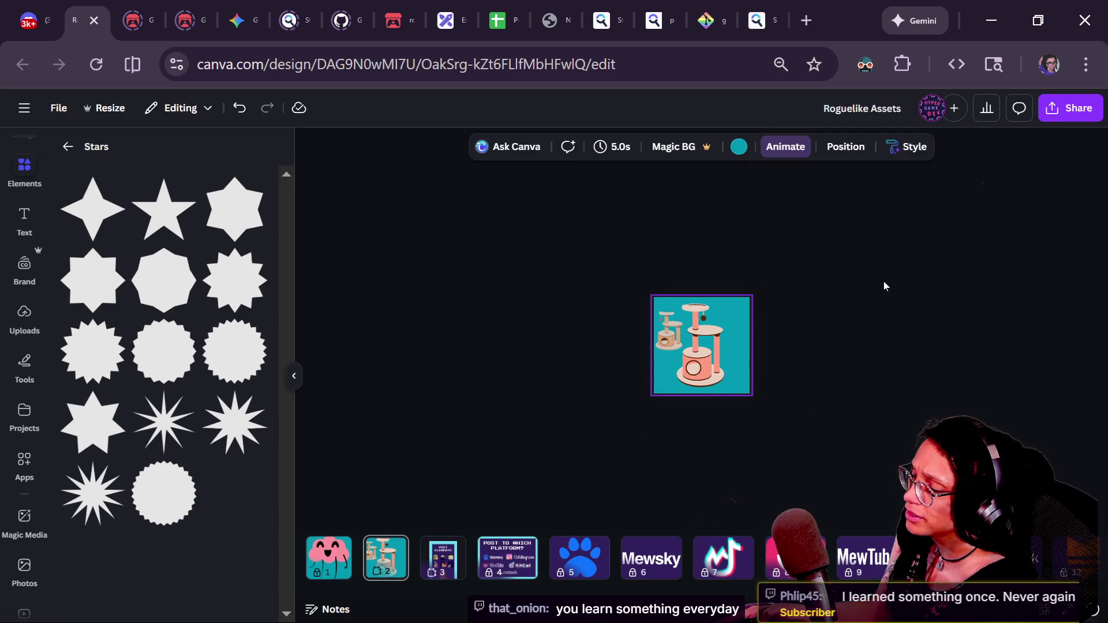
{"action": "scroll", "coordinate": [746, 286], "scroll_direction": "up", "scroll_amount": 5}
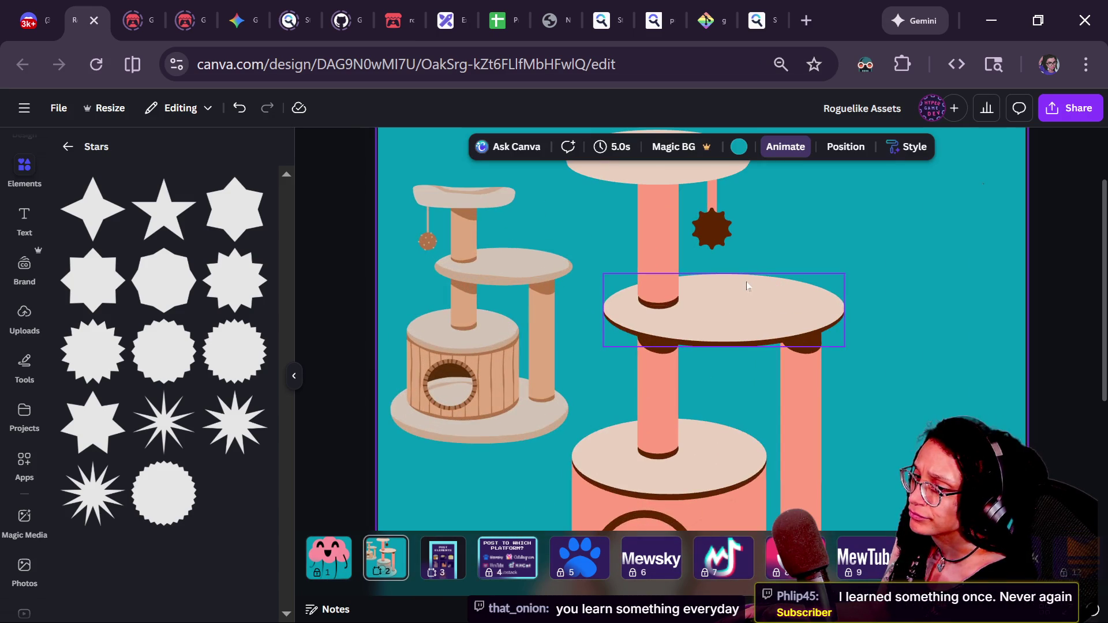
{"action": "left_click", "coordinate": [725, 226]}
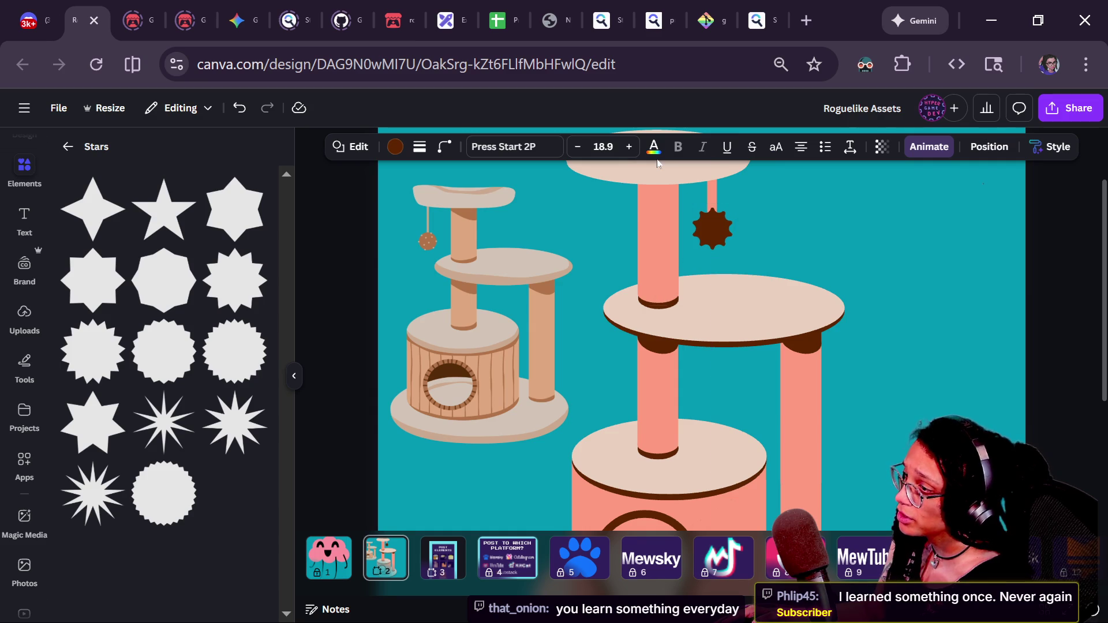
{"action": "left_click", "coordinate": [891, 235]}
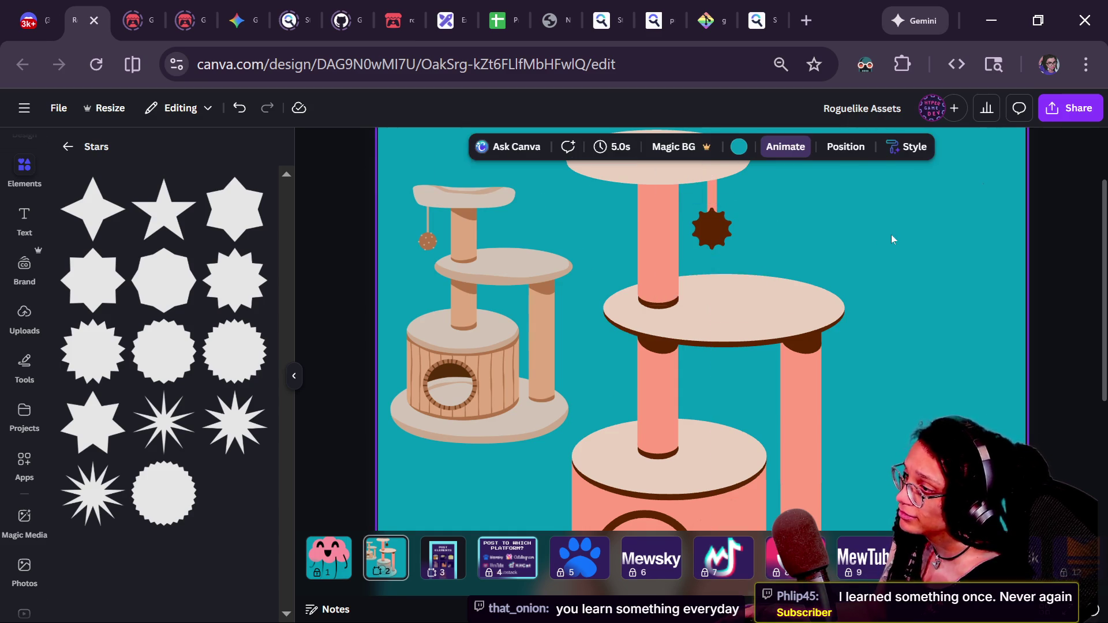
{"action": "scroll", "coordinate": [891, 234], "scroll_direction": "down", "scroll_amount": 5}
{"action": "scroll", "coordinate": [746, 278], "scroll_direction": "up", "scroll_amount": 5}
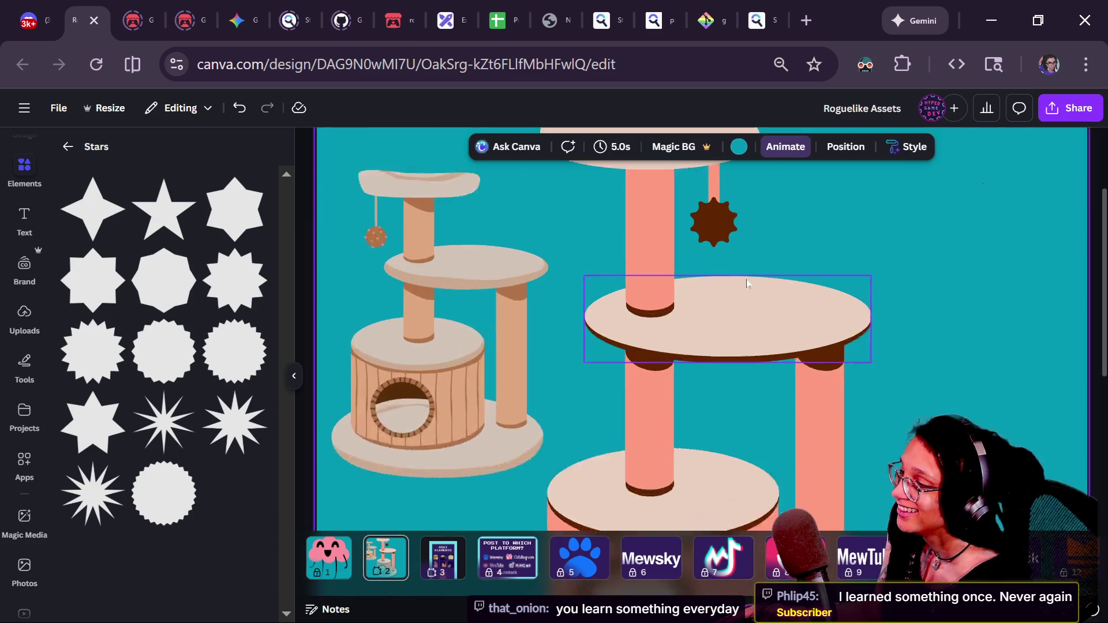
{"action": "left_click", "coordinate": [706, 227]}
- Lighten the star to a warmer brown with a custom colour
{"action": "left_click", "coordinate": [395, 147]}
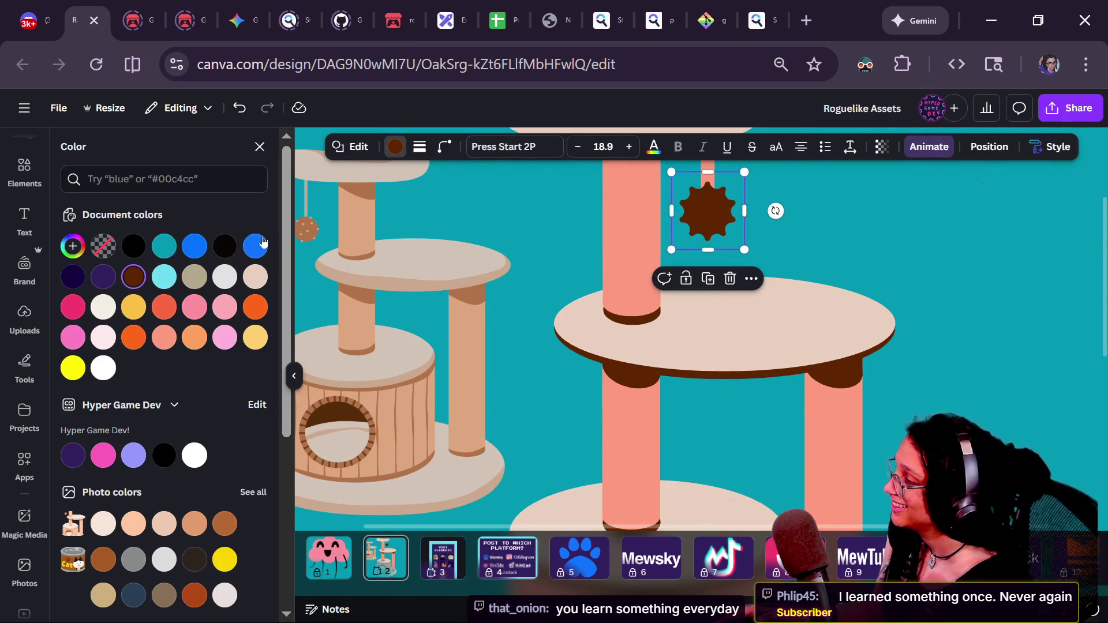
{"action": "left_click", "coordinate": [72, 246]}
{"action": "left_click", "coordinate": [73, 247]}
{"action": "left_click", "coordinate": [72, 247]}
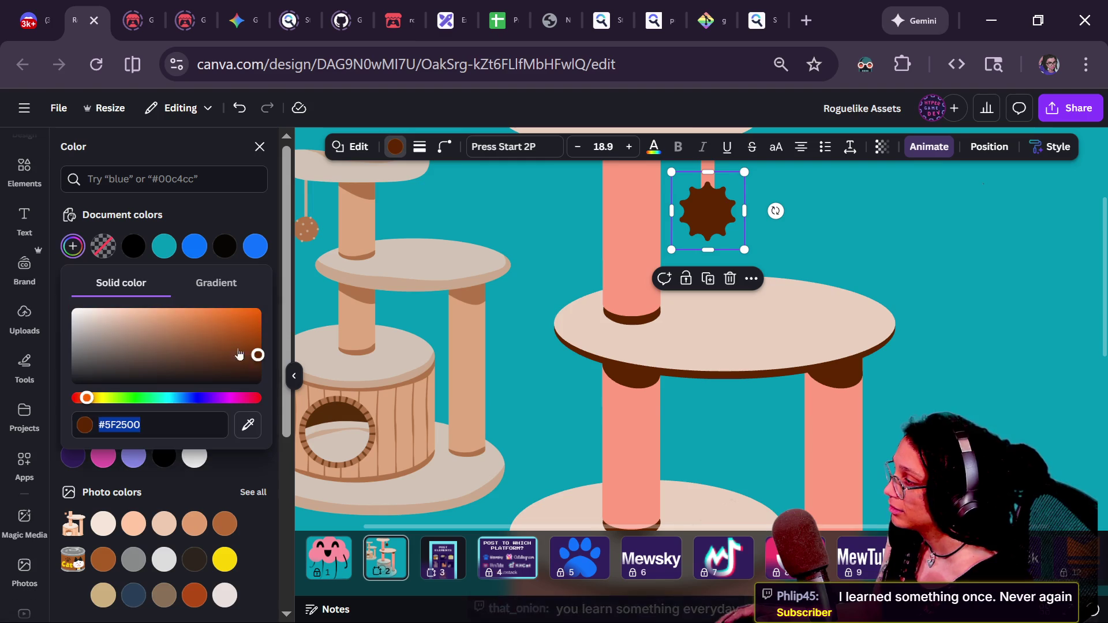
{"action": "left_click_drag", "start_coordinate": [250, 356], "coordinate": [203, 343]}
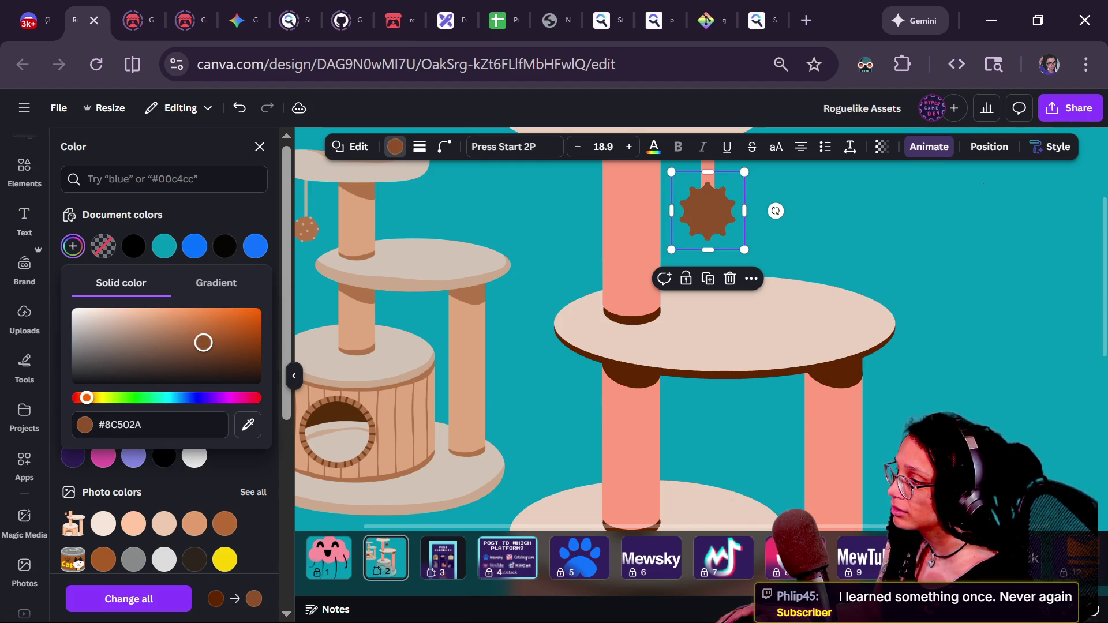
{"action": "left_click", "coordinate": [829, 361]}
{"action": "scroll", "coordinate": [829, 361], "scroll_direction": "down", "scroll_amount": 5}
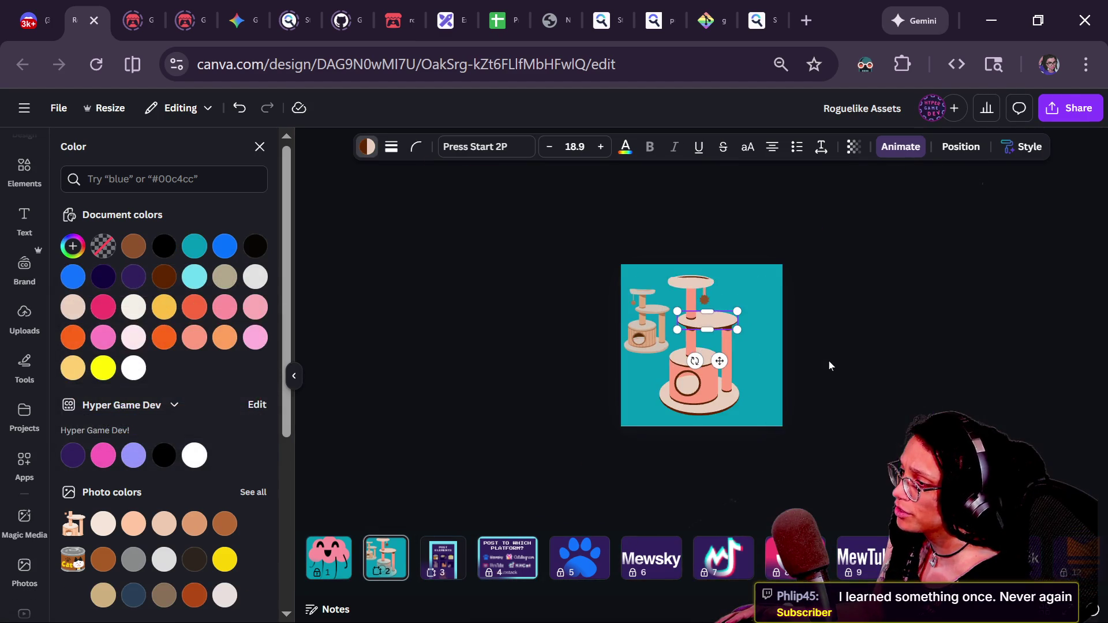
{"action": "left_click", "coordinate": [889, 345]}
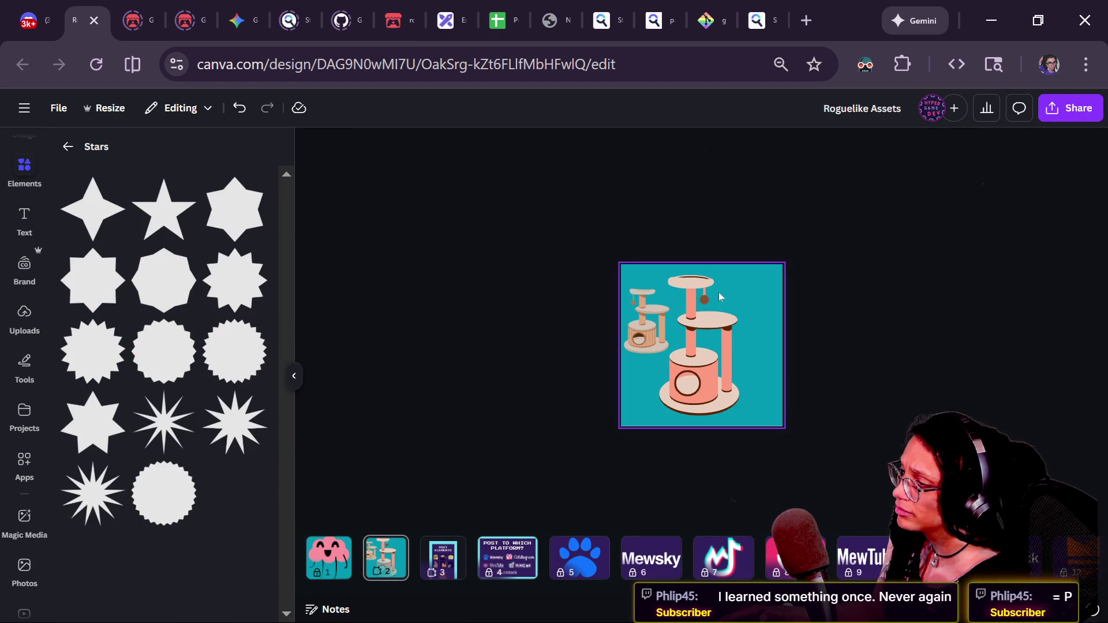
{"action": "scroll", "coordinate": [718, 292], "scroll_direction": "up", "scroll_amount": 6}
- Lighten the star's brown further to #AC6A40
{"action": "left_click", "coordinate": [701, 209]}
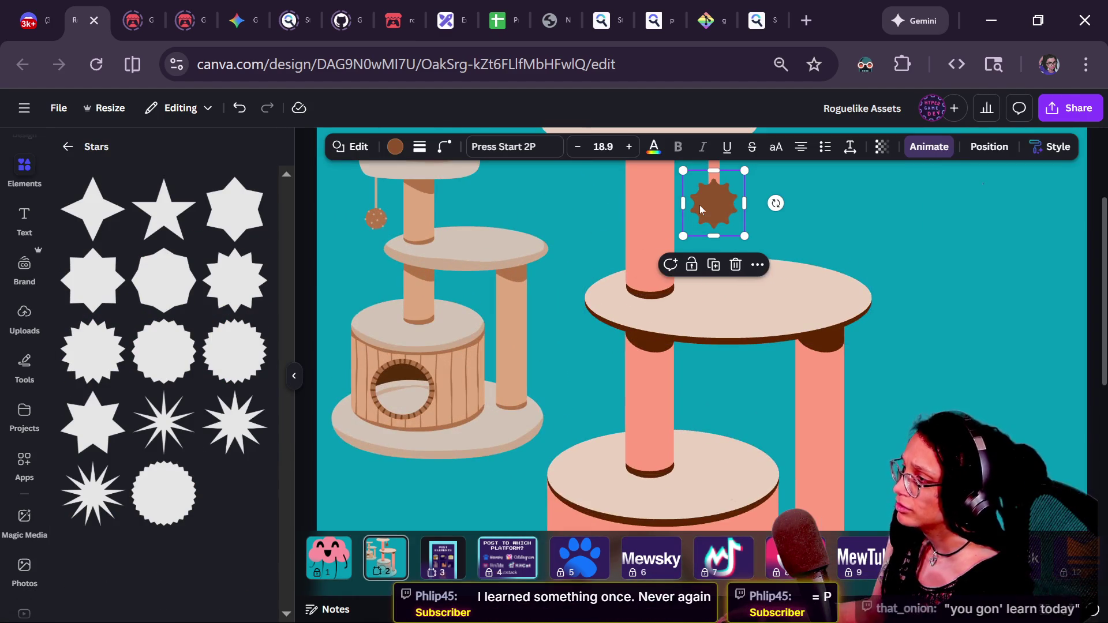
{"action": "left_click", "coordinate": [395, 148]}
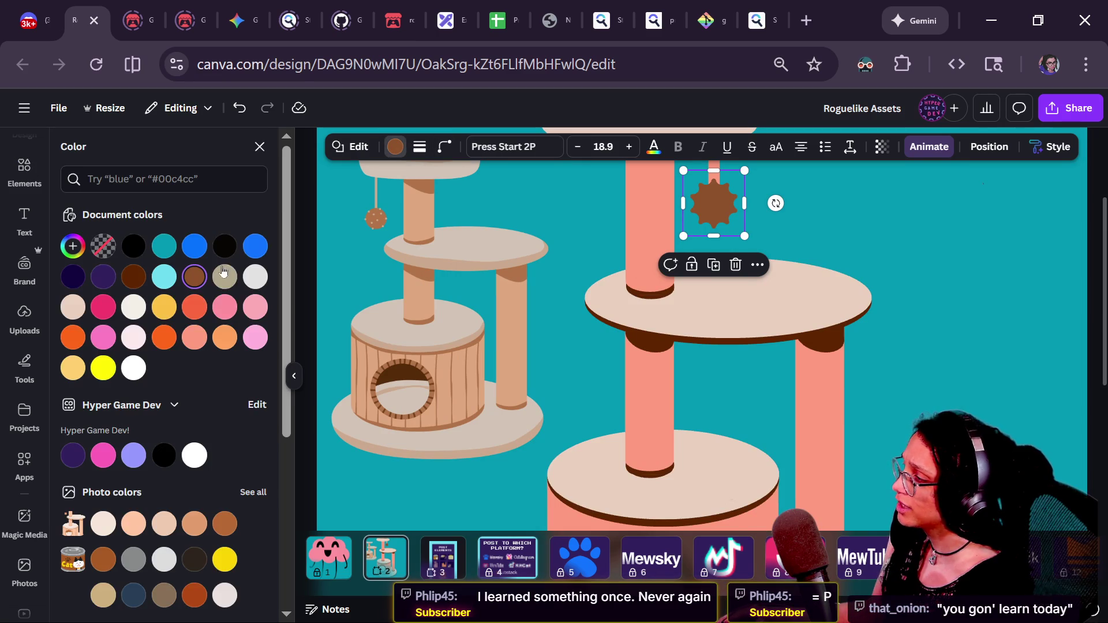
{"action": "left_click", "coordinate": [77, 247]}
{"action": "left_click_drag", "start_coordinate": [211, 332], "coordinate": [188, 329]}
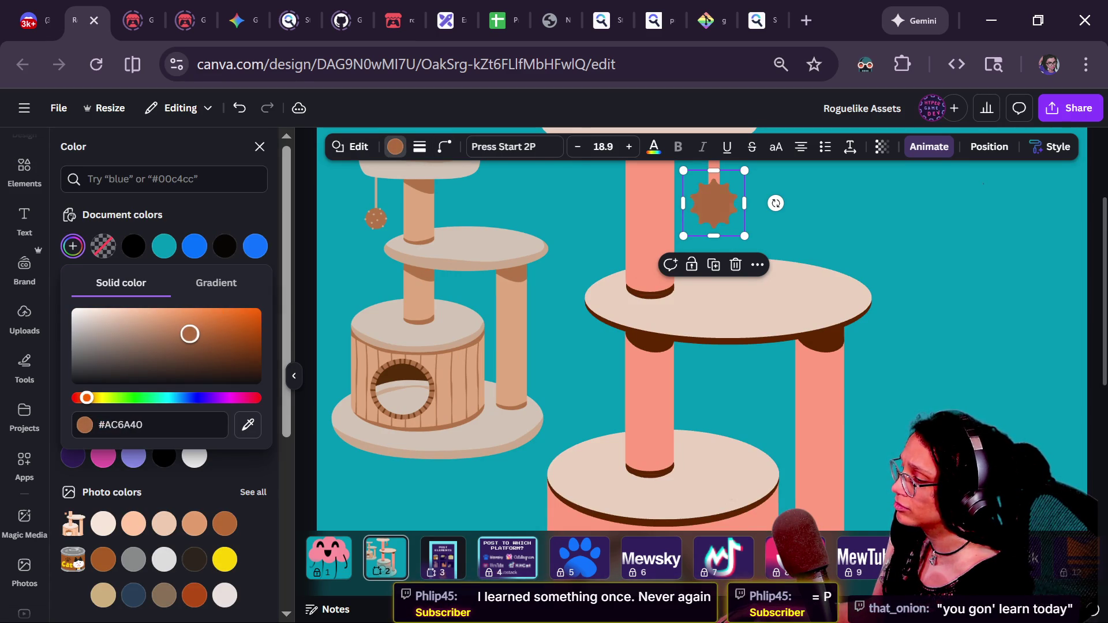
{"action": "left_click", "coordinate": [944, 252]}
{"action": "scroll", "coordinate": [944, 251], "scroll_direction": "down", "scroll_amount": 5}
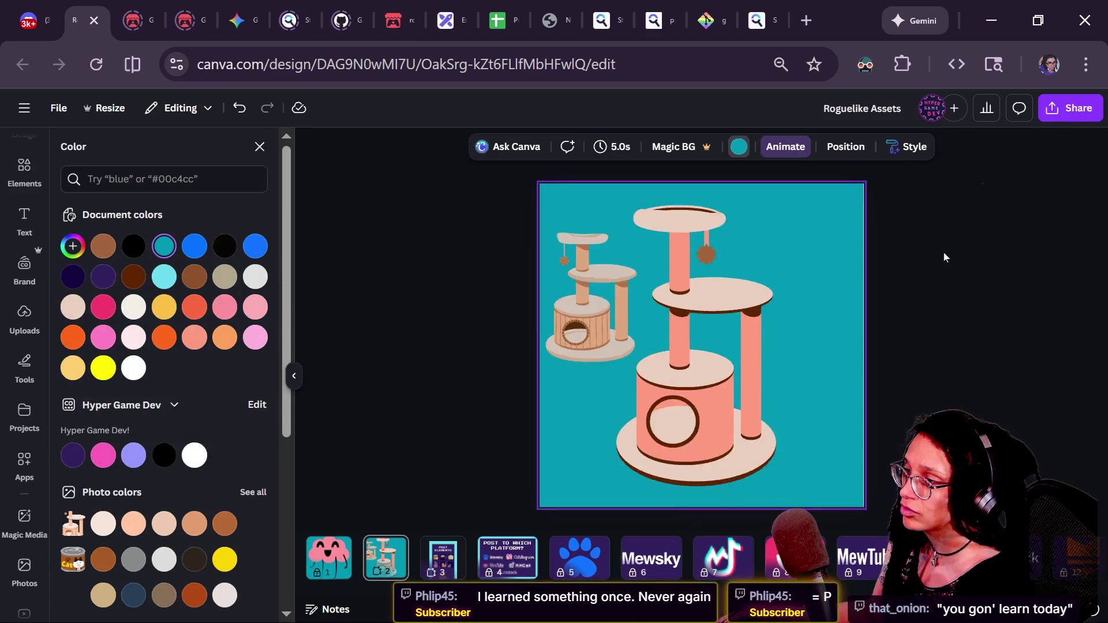
{"action": "scroll", "coordinate": [767, 242], "scroll_direction": "up", "scroll_amount": 2}
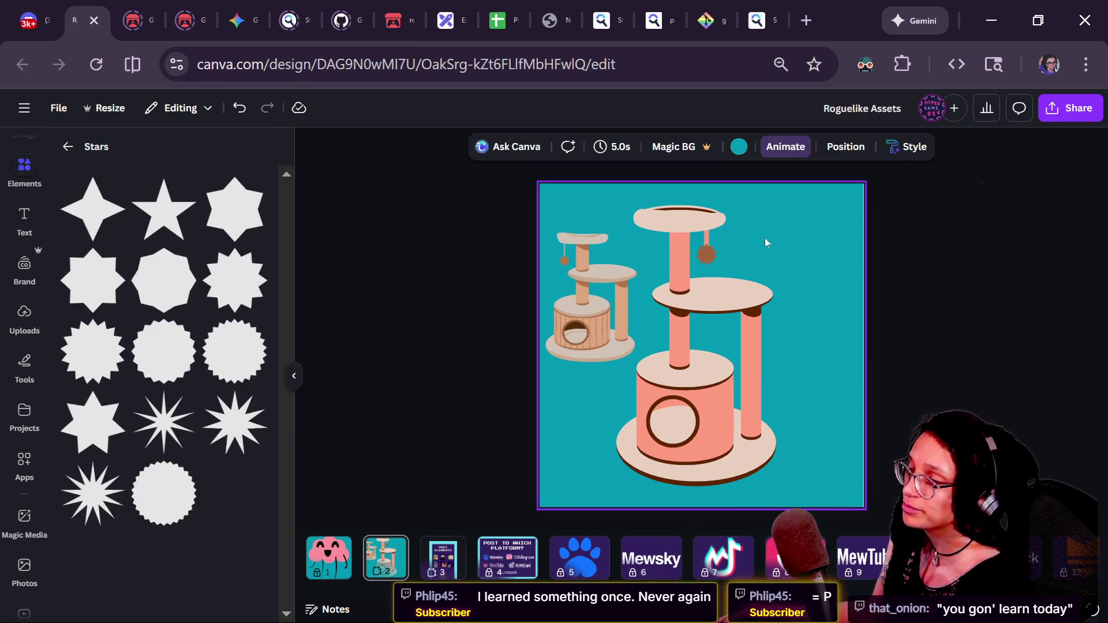
{"action": "left_click", "coordinate": [957, 333]}
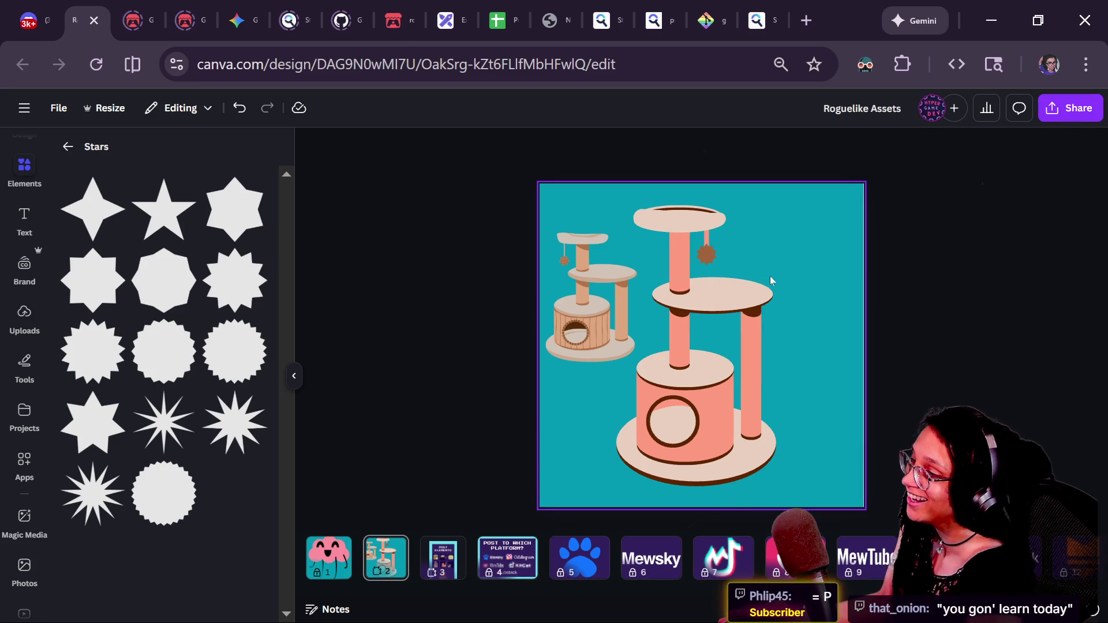
{"action": "scroll", "coordinate": [895, 269], "scroll_direction": "down", "scroll_amount": 3}
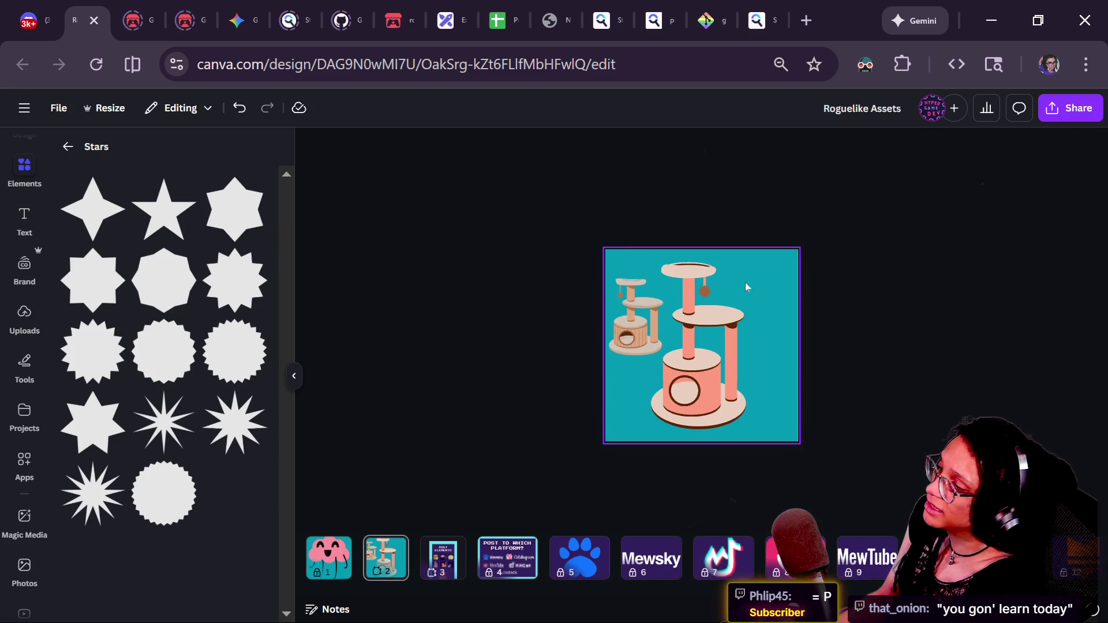
- Delete the small second cat tree and stretch the remaining cat tree wider
{"action": "left_click", "coordinate": [628, 324]}
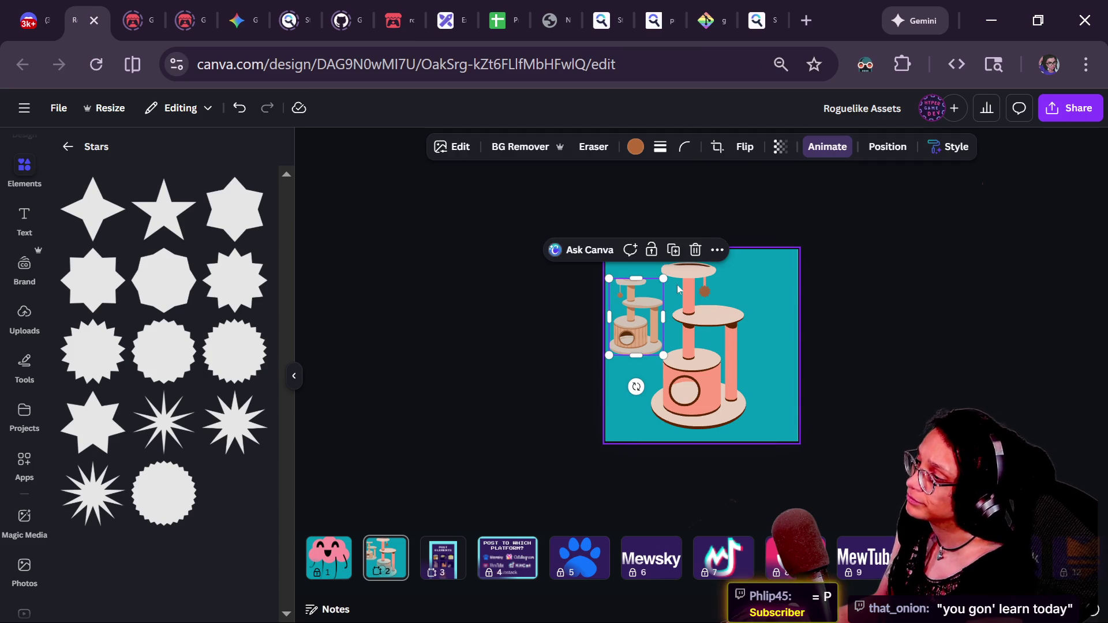
{"action": "key", "text": "Delete"}
{"action": "left_click", "coordinate": [646, 367]}
{"action": "left_click_drag", "start_coordinate": [762, 268], "coordinate": [754, 249]}
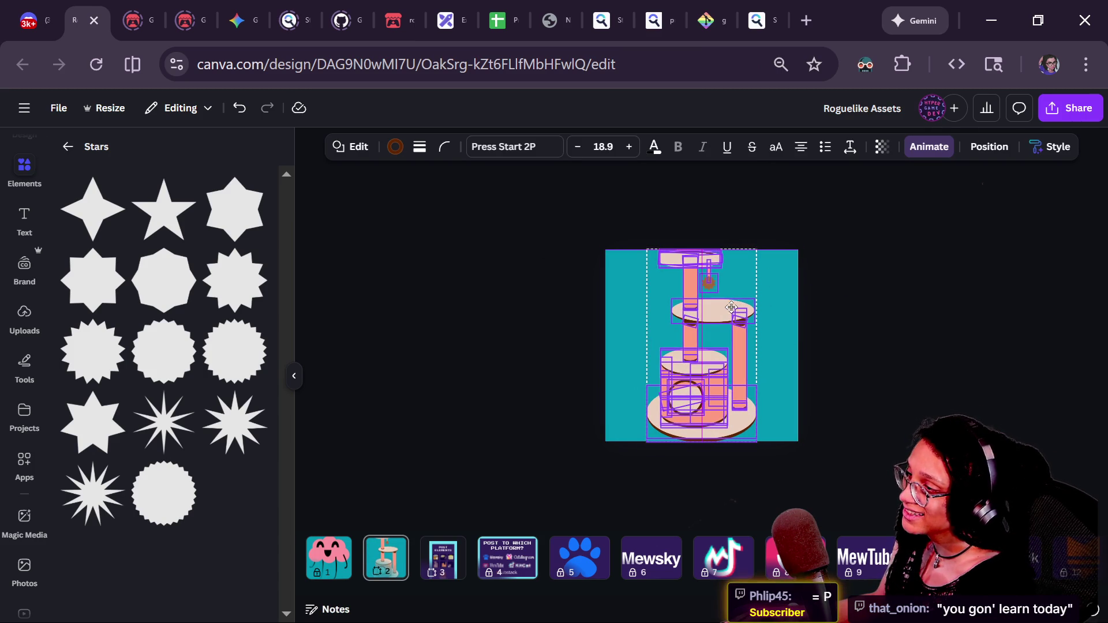
{"action": "left_click_drag", "start_coordinate": [753, 346], "coordinate": [793, 346]}
{"action": "left_click", "coordinate": [889, 341]}
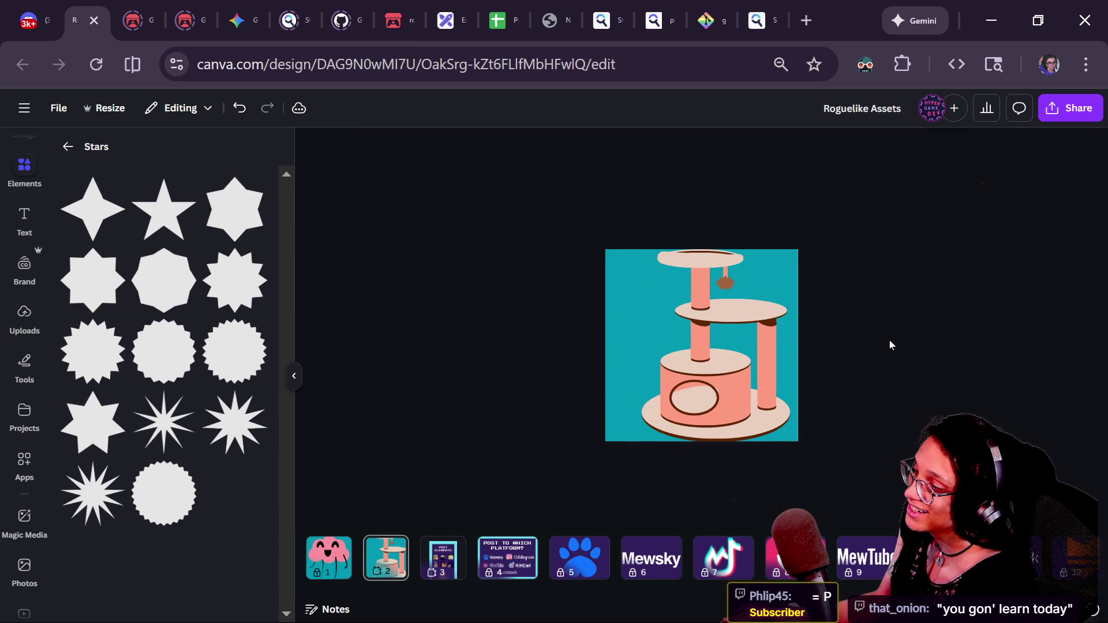
- Undo the over-wide stretch and re-widen all cat-tree parts slightly, to about 645 by 1,002
{"action": "left_click", "coordinate": [723, 333]}
{"action": "mouse_move", "coordinate": [752, 345]}
{"action": "left_mouse_down"}
{"action": "mouse_move", "coordinate": [793, 346]}
{"action": "mouse_move", "coordinate": [781, 349]}
{"action": "left_mouse_up"}
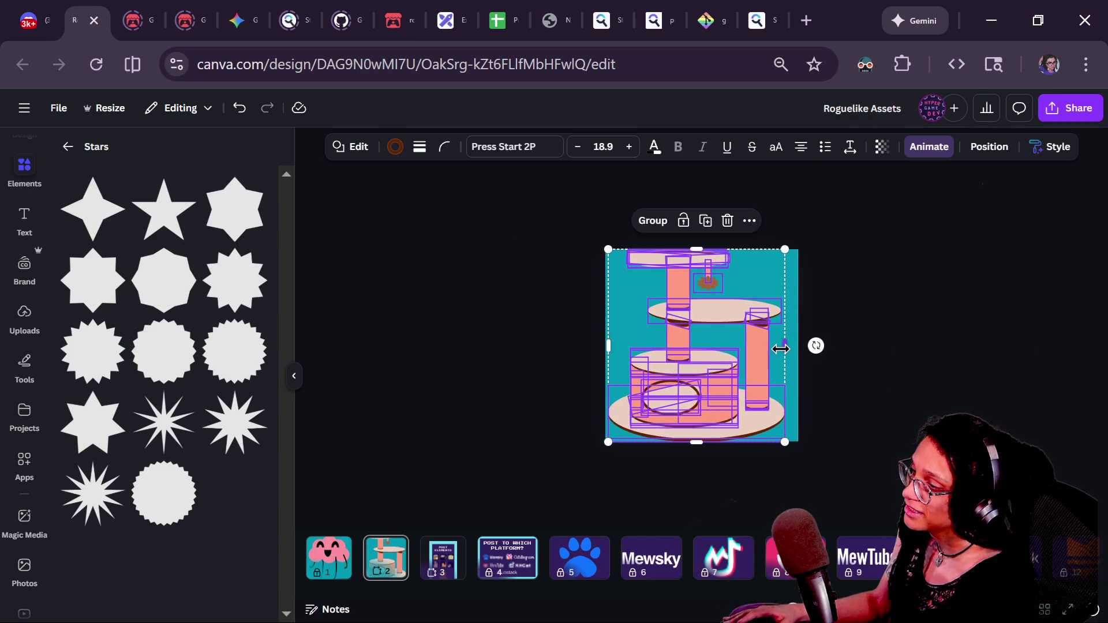
{"action": "left_click", "coordinate": [892, 343]}
{"action": "key", "text": "ctrl+minus"}
{"action": "key", "text": "ctrl+minus"}
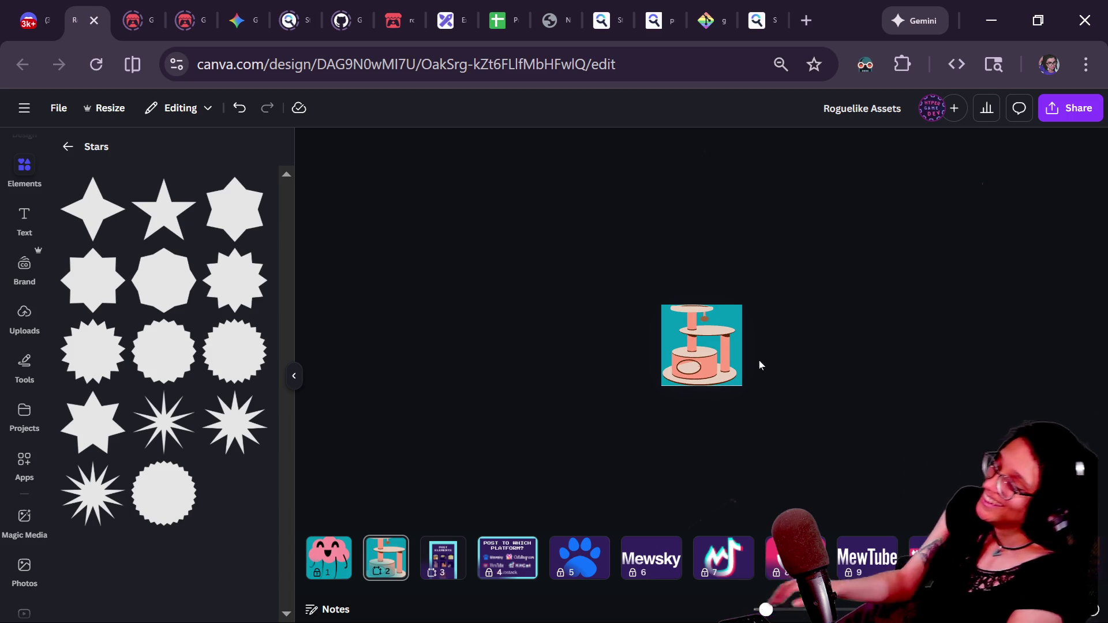
{"action": "key", "text": "ctrl+0"}
{"action": "key", "text": "ctrl+z"}
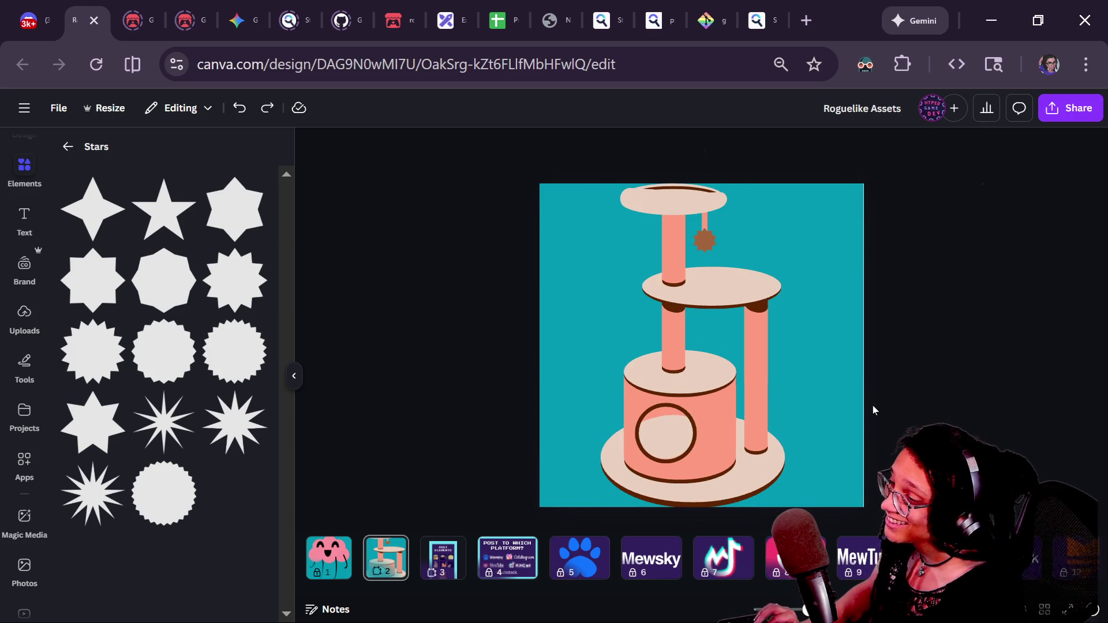
{"action": "left_click", "coordinate": [726, 304]}
{"action": "key", "text": "ctrl+shift+g"}
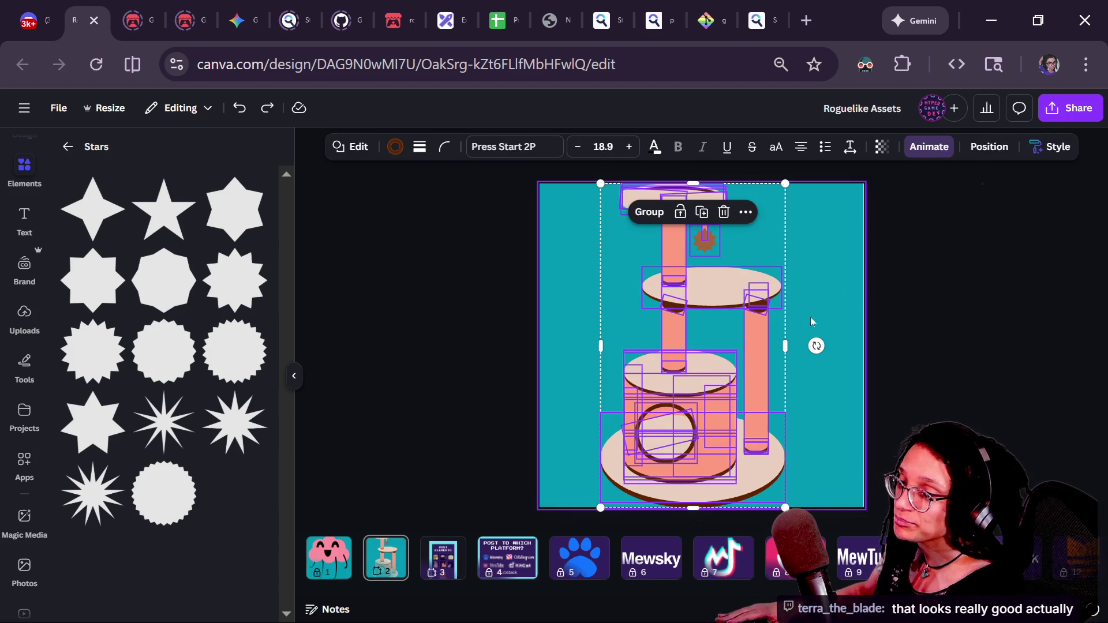
{"action": "left_click_drag", "start_coordinate": [786, 347], "coordinate": [799, 347]}
{"action": "left_click", "coordinate": [888, 342]}
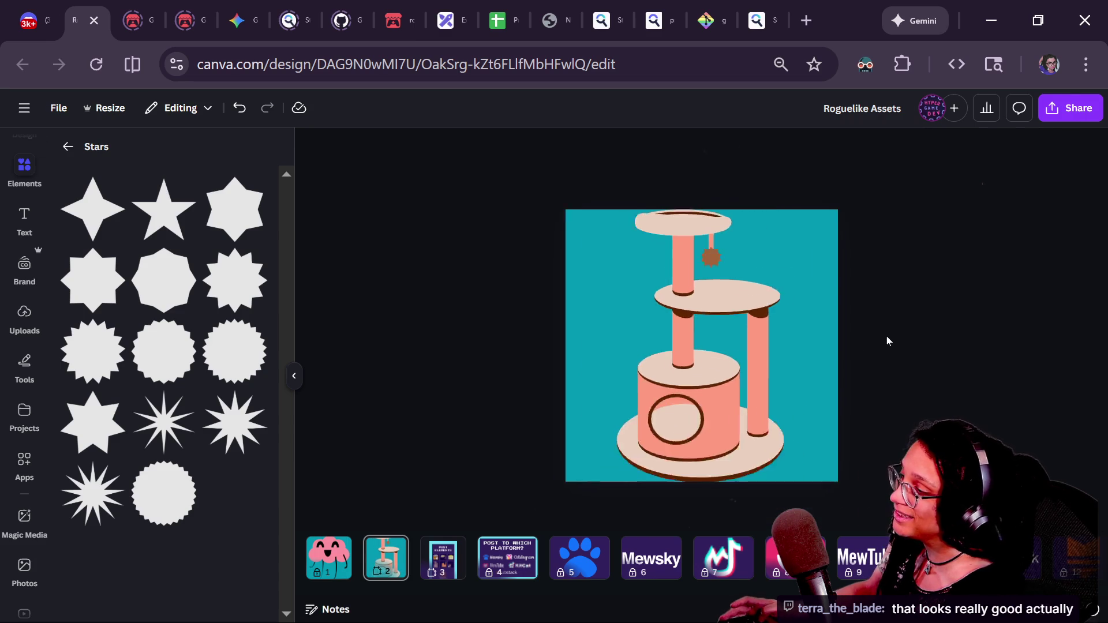
{"action": "left_click", "coordinate": [704, 313]}
{"action": "left_click_drag", "start_coordinate": [774, 337], "coordinate": [776, 339]}
{"action": "left_click", "coordinate": [843, 322]}
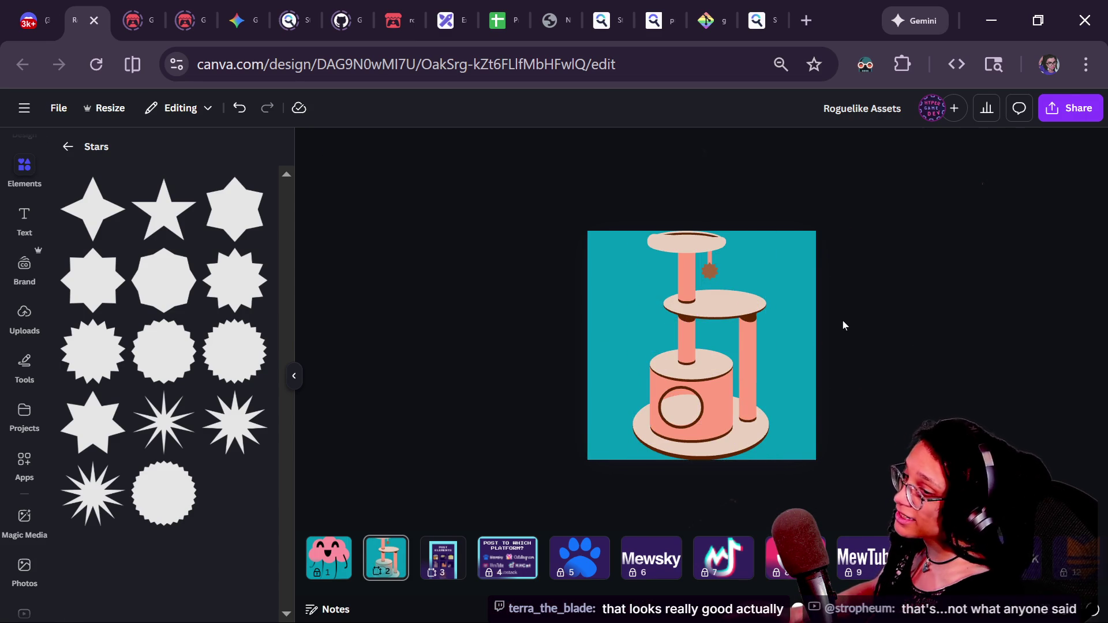
{"action": "key", "text": "ctrl+minus"}
{"action": "key", "text": "ctrl+minus"}
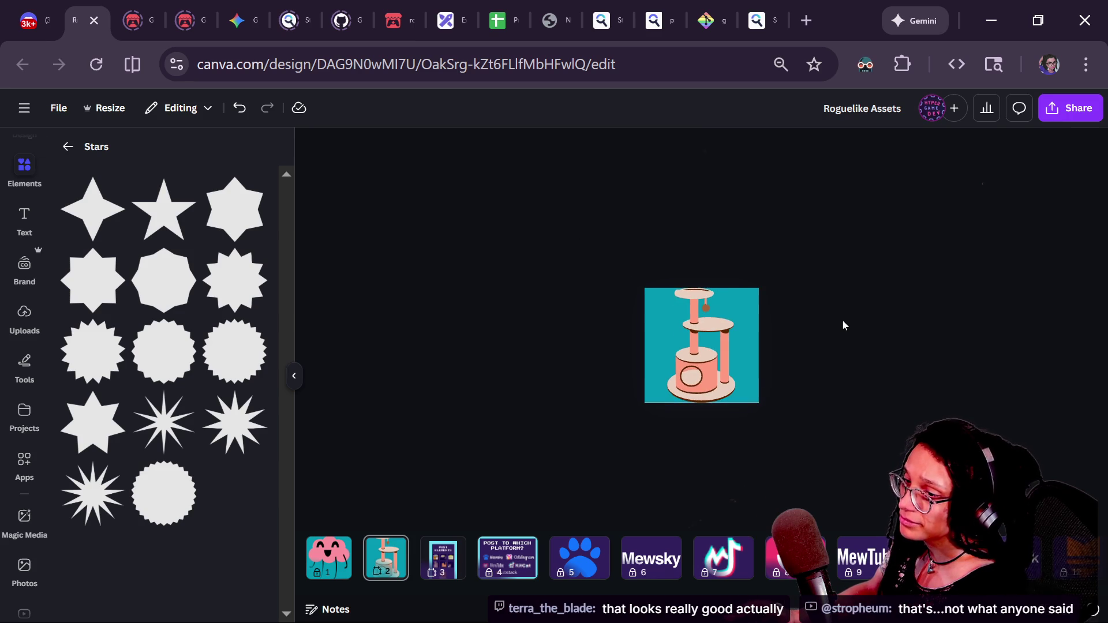
{"action": "key", "text": "ctrl+plus"}
{"action": "key", "text": "ctrl+plus"}
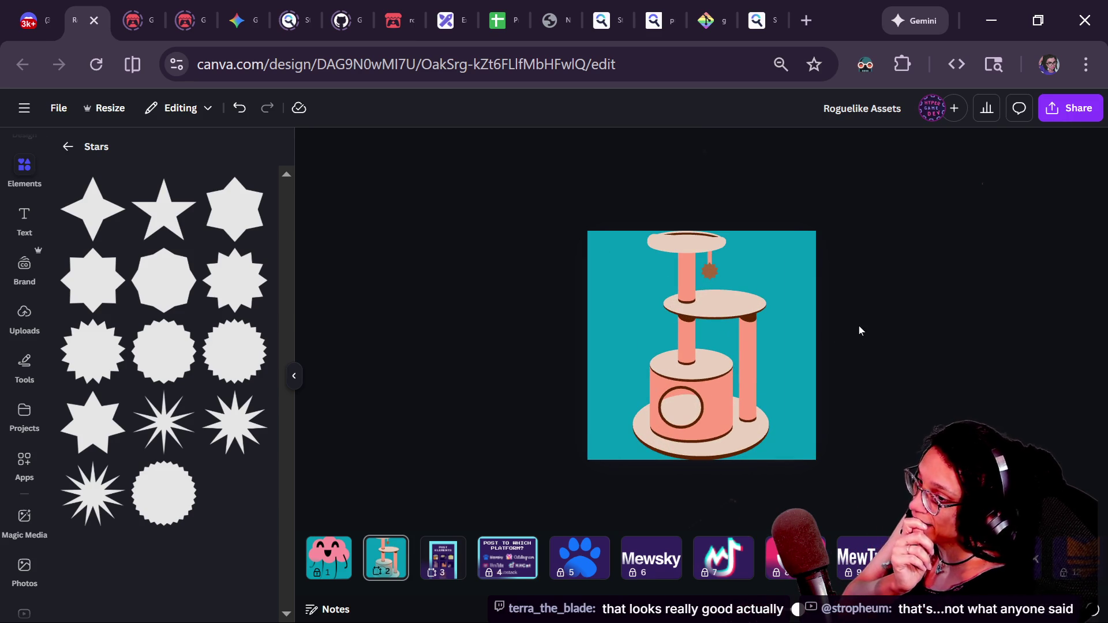
{"action": "right_click", "coordinate": [858, 326]}
{"action": "left_click", "coordinate": [490, 299]}
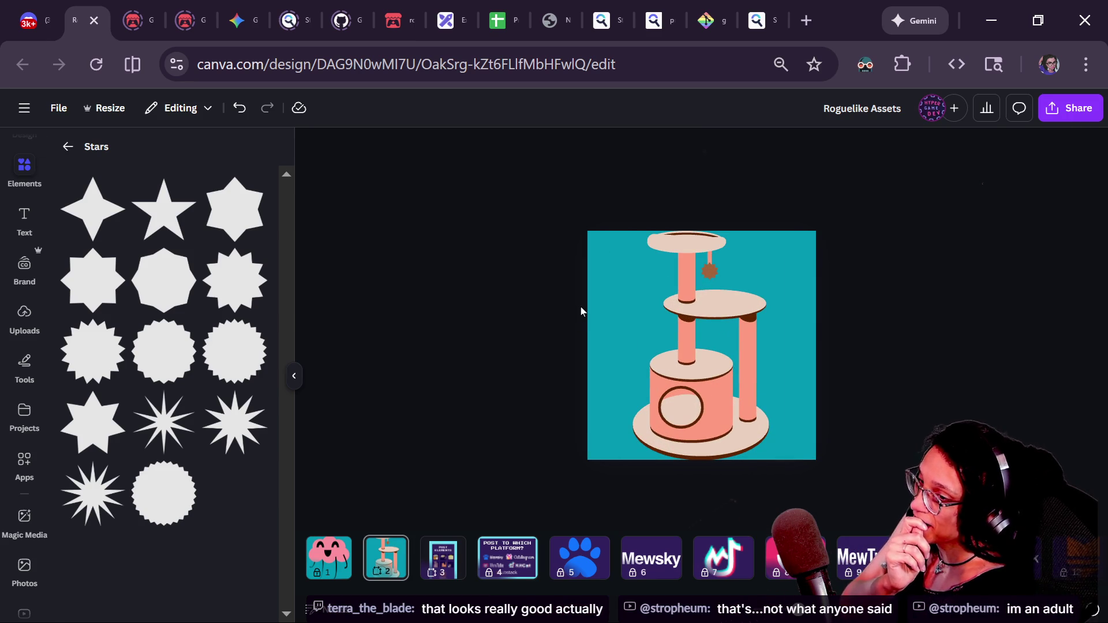
{"action": "left_click", "coordinate": [793, 352]}
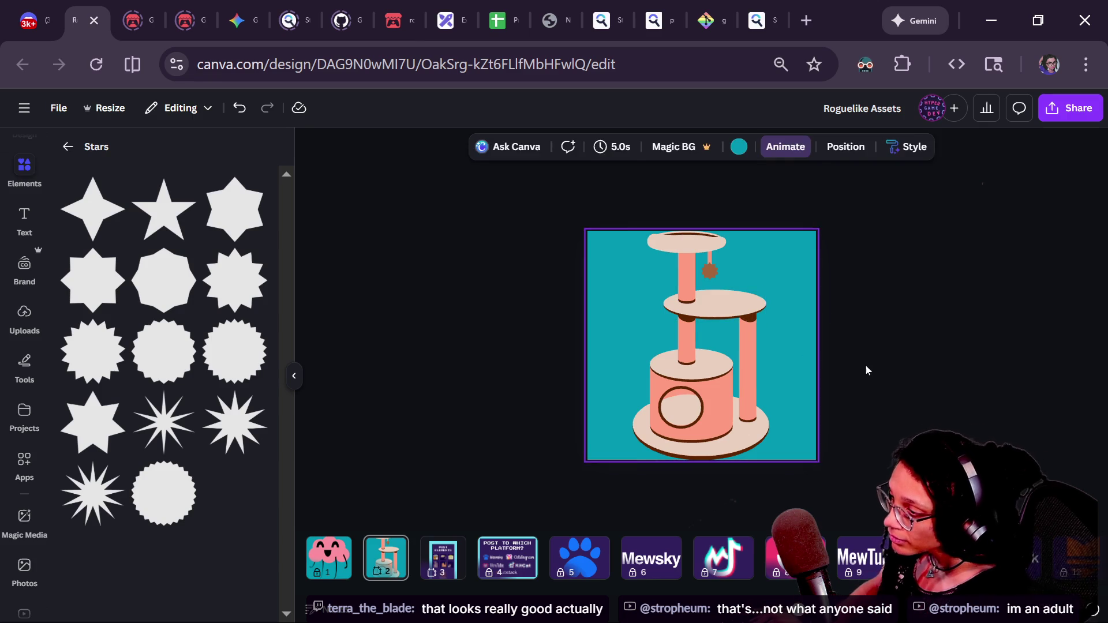
{"action": "key", "text": "ctrl+a"}
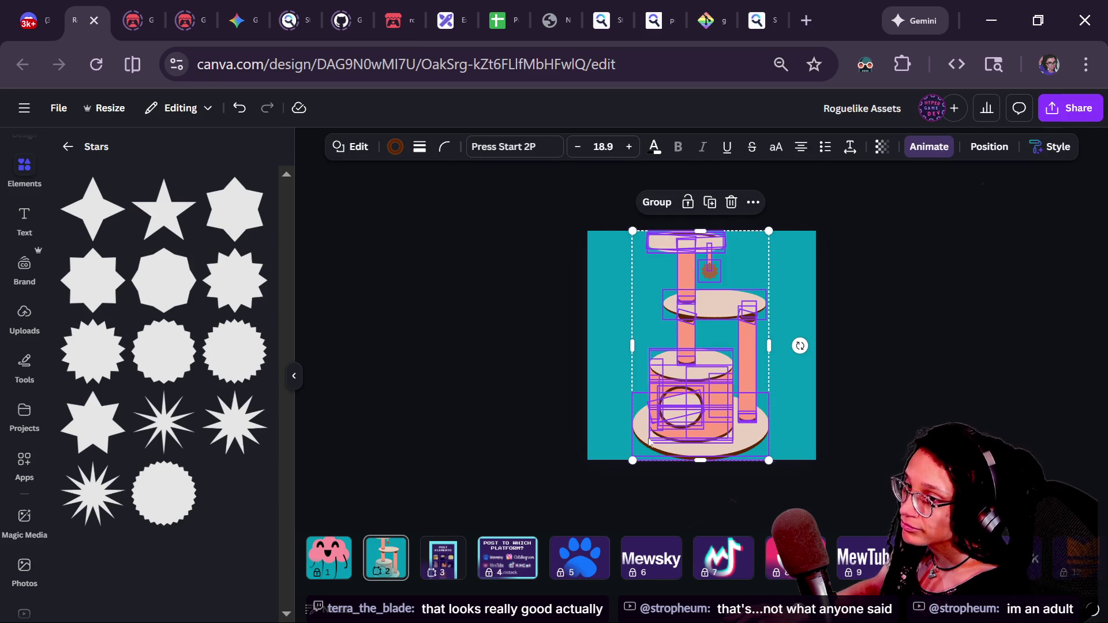
{"action": "left_click_drag", "start_coordinate": [632, 460], "coordinate": [632, 462]}
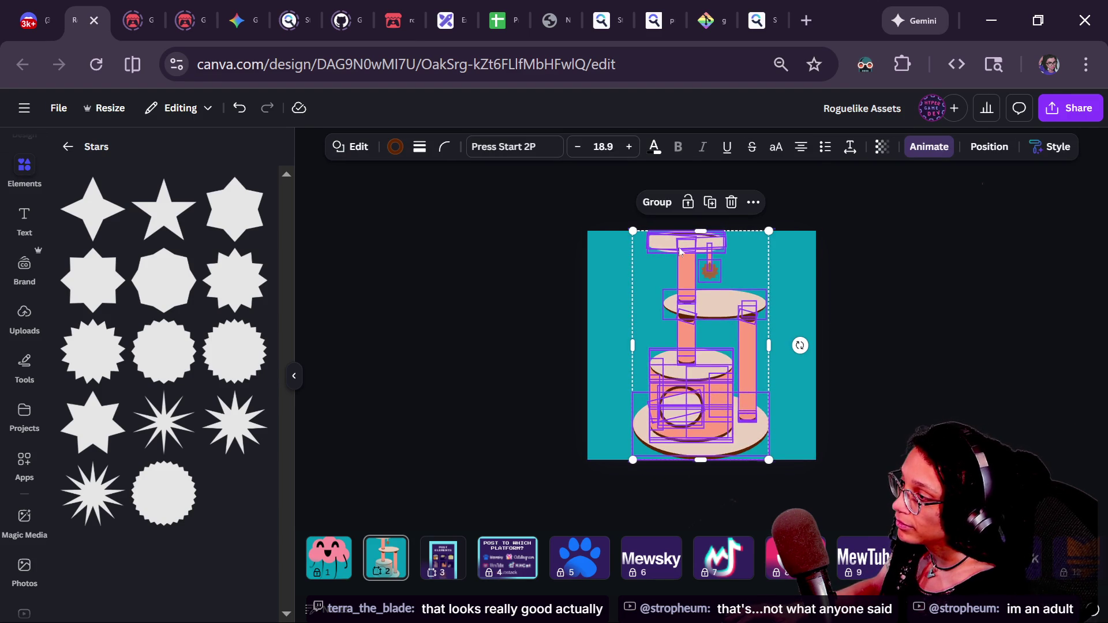
{"action": "mouse_move", "coordinate": [768, 231]}
{"action": "left_mouse_down"}
{"action": "mouse_move", "coordinate": [766, 241]}
{"action": "mouse_move", "coordinate": [769, 230]}
{"action": "left_mouse_up"}
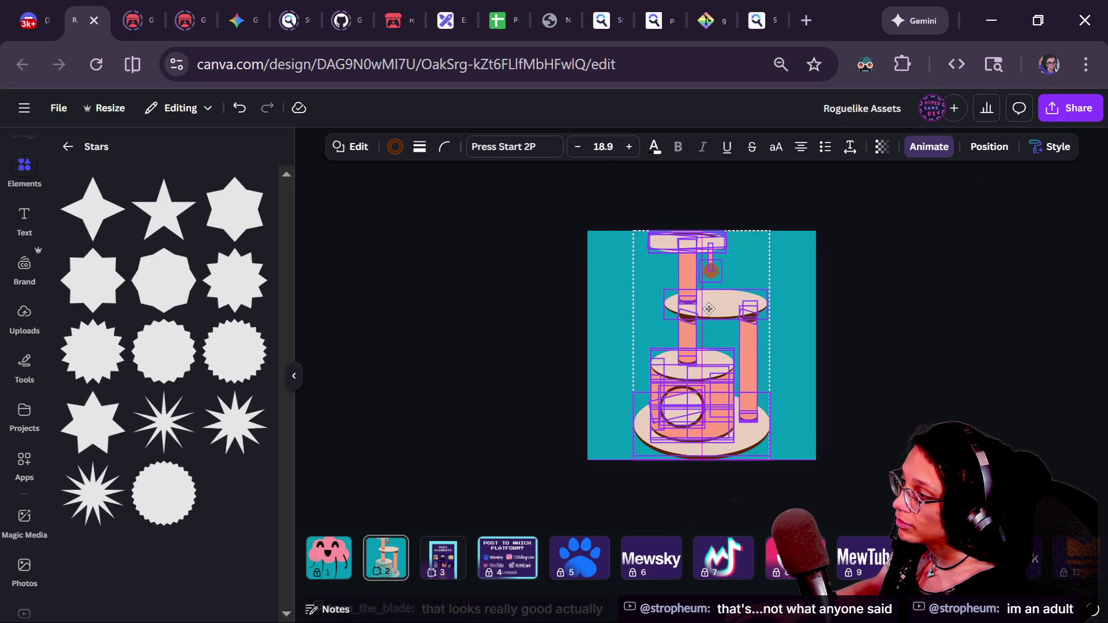
{"action": "left_click", "coordinate": [925, 287]}
{"action": "key", "text": "ctrl+minus"}
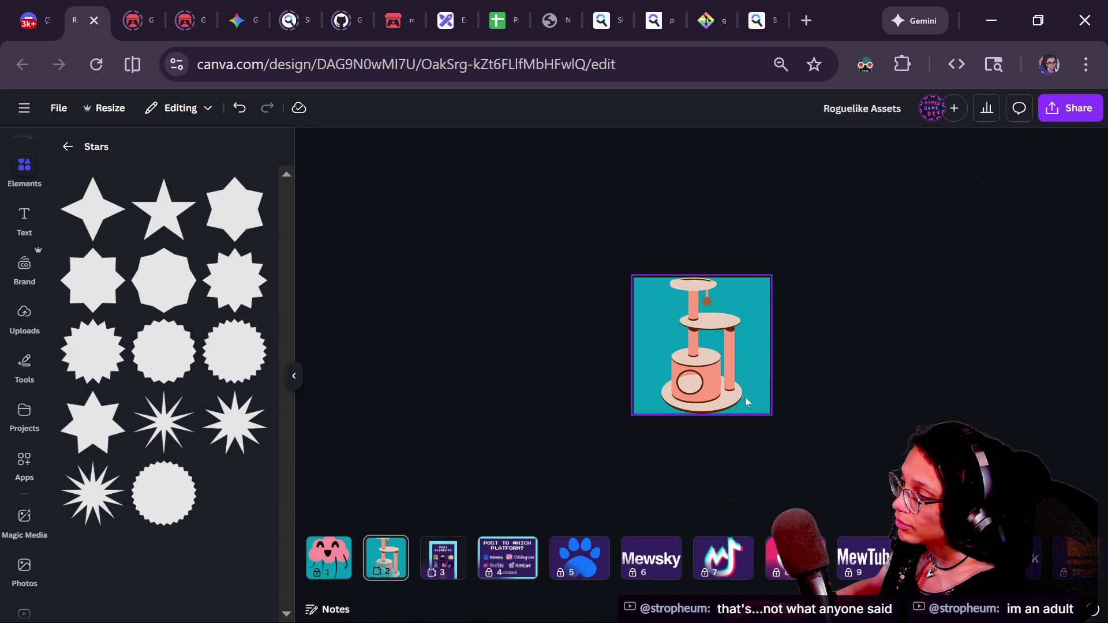
{"action": "key", "text": "ctrl+plus"}
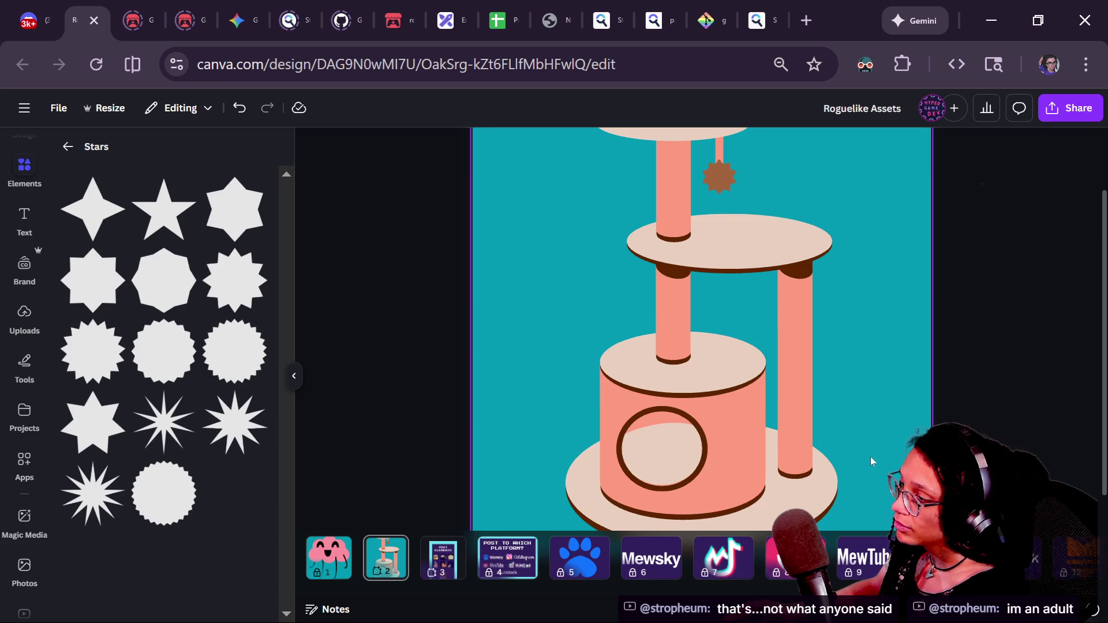
{"action": "key", "text": "ctrl+minus"}
{"action": "key", "text": "ctrl+minus"}
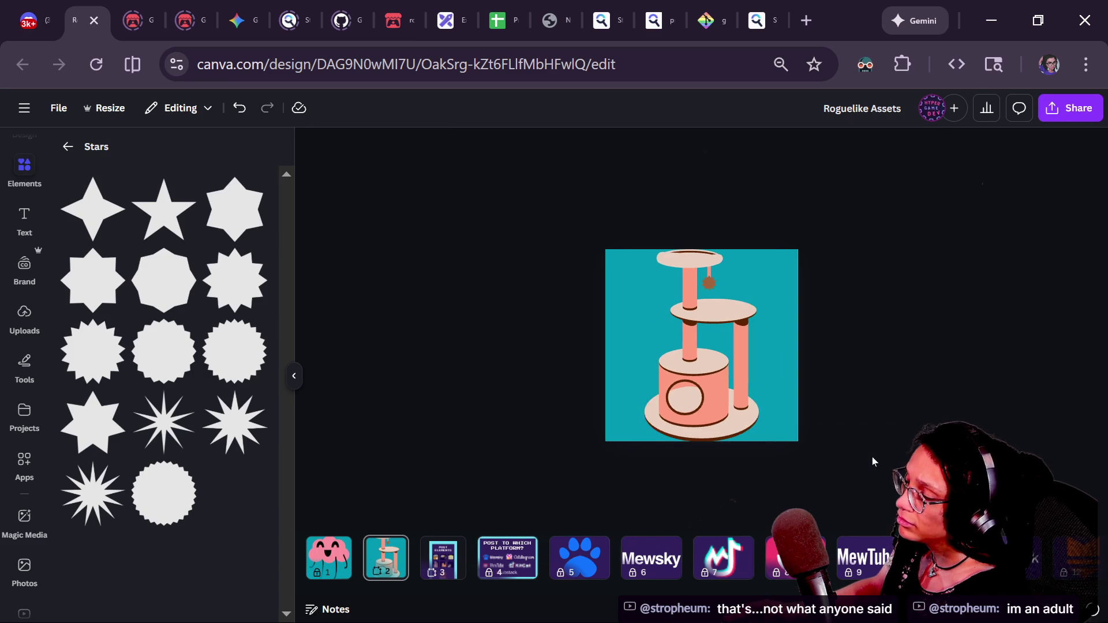
{"action": "key", "text": "ctrl+minus"}
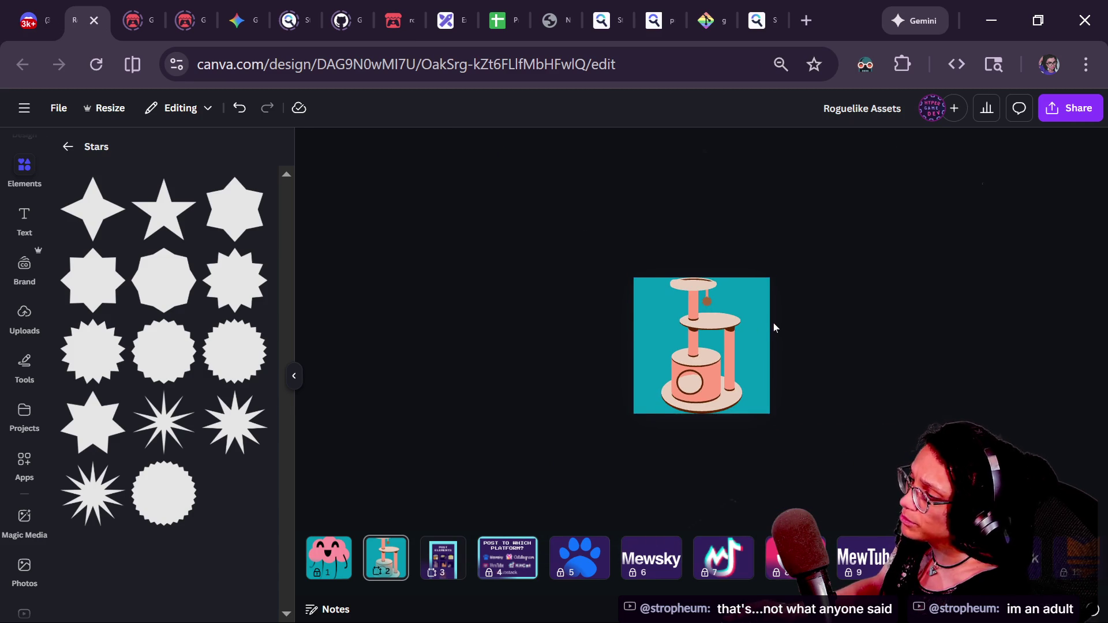
{"action": "key", "text": "ctrl+minus"}
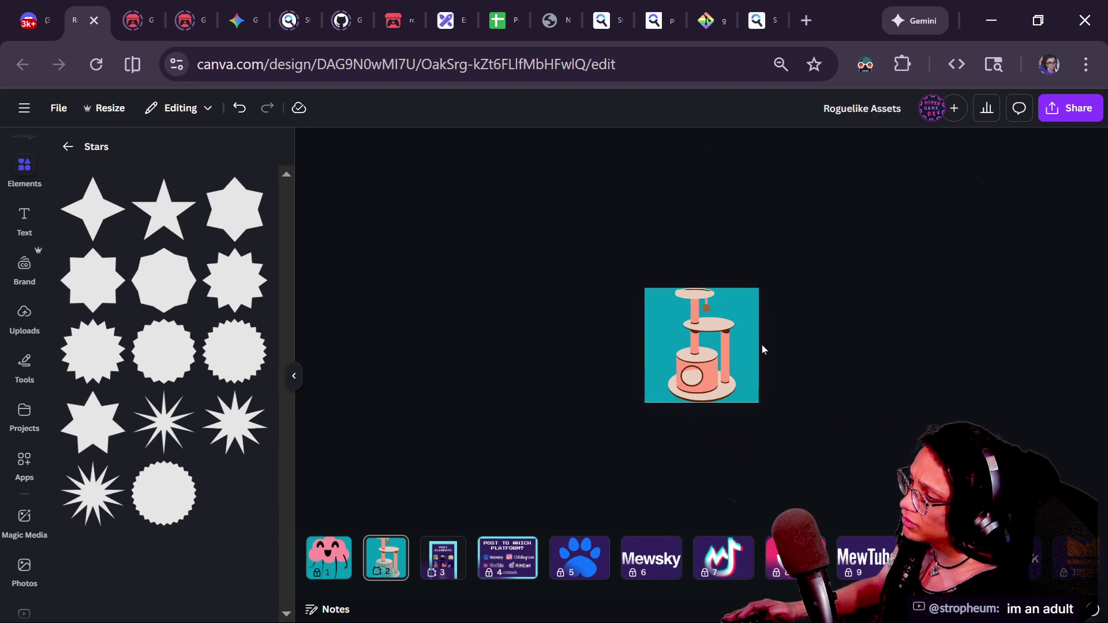
{"action": "key", "text": "ctrl+plus"}
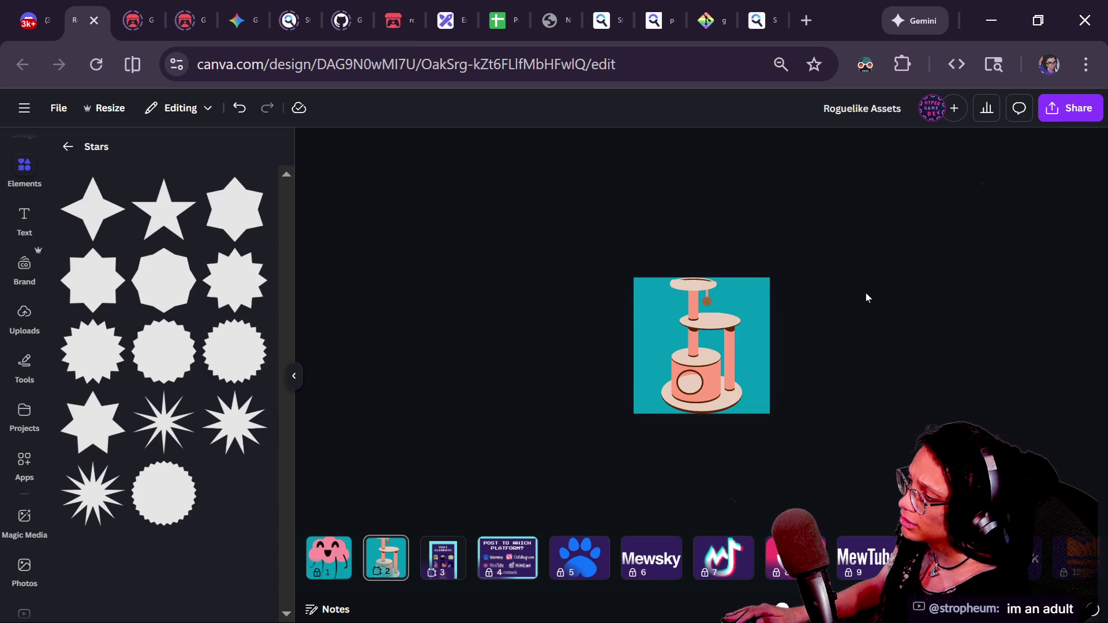
{"action": "left_click", "coordinate": [1068, 108]}
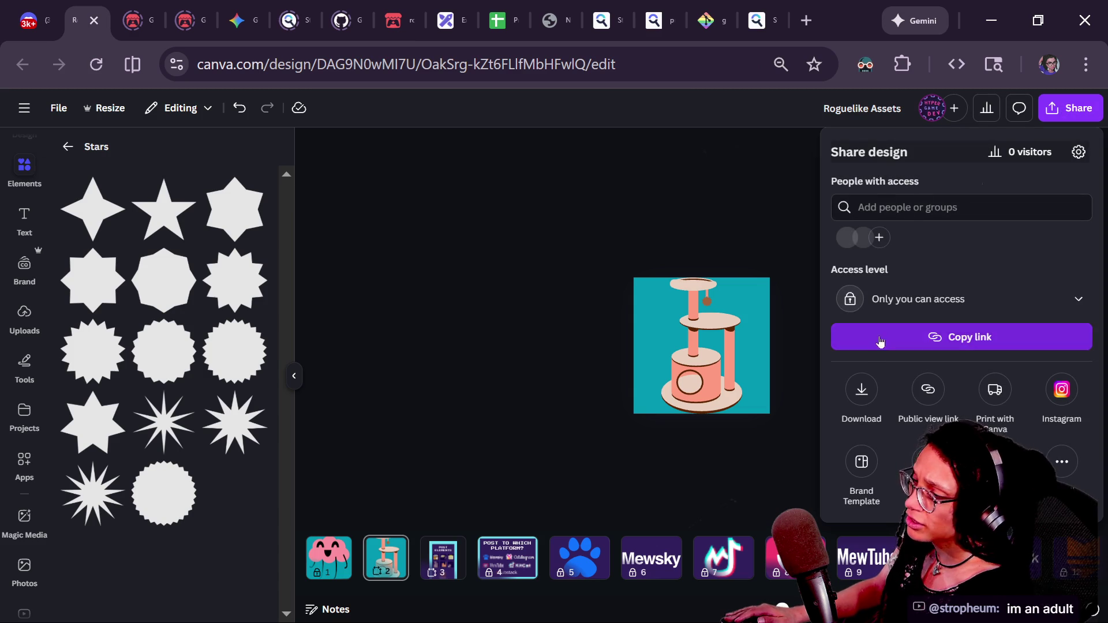
{"action": "left_click", "coordinate": [862, 392]}
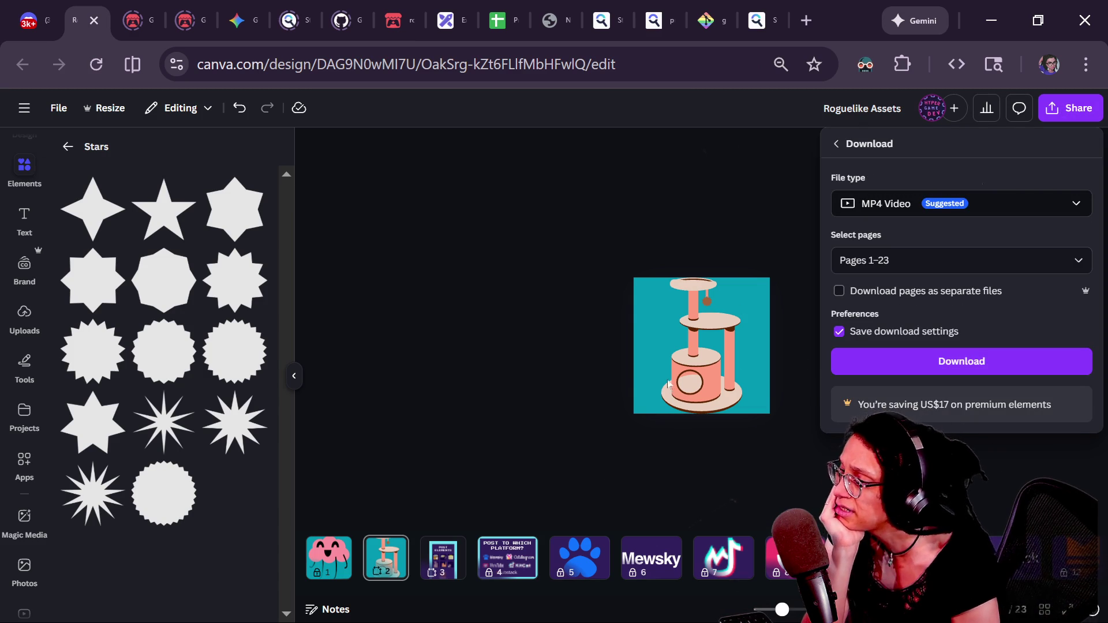
{"action": "left_click", "coordinate": [528, 327]}
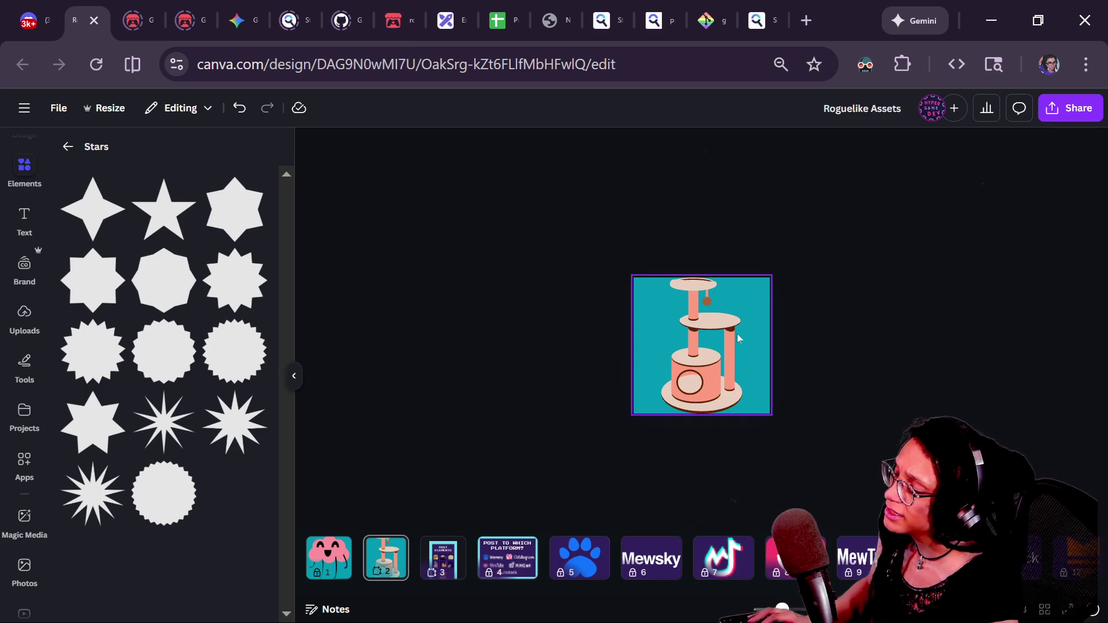
{"action": "left_click", "coordinate": [737, 333]}
- Select all cat-tree elements with Ctrl+A and shrink them to about 227×382 toward the bottom-left
{"action": "scroll", "coordinate": [791, 313], "scroll_direction": "up", "scroll_amount": 3, "text": "ctrl"}
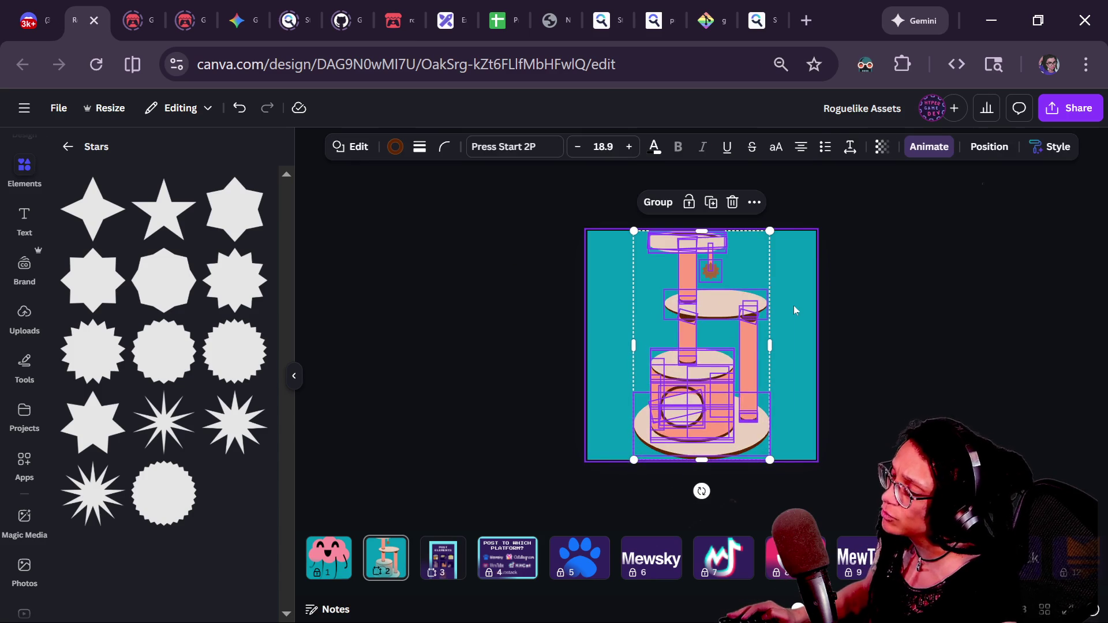
{"action": "left_click", "coordinate": [821, 302]}
{"action": "scroll", "coordinate": [821, 303], "scroll_direction": "up", "scroll_amount": 2, "text": "ctrl"}
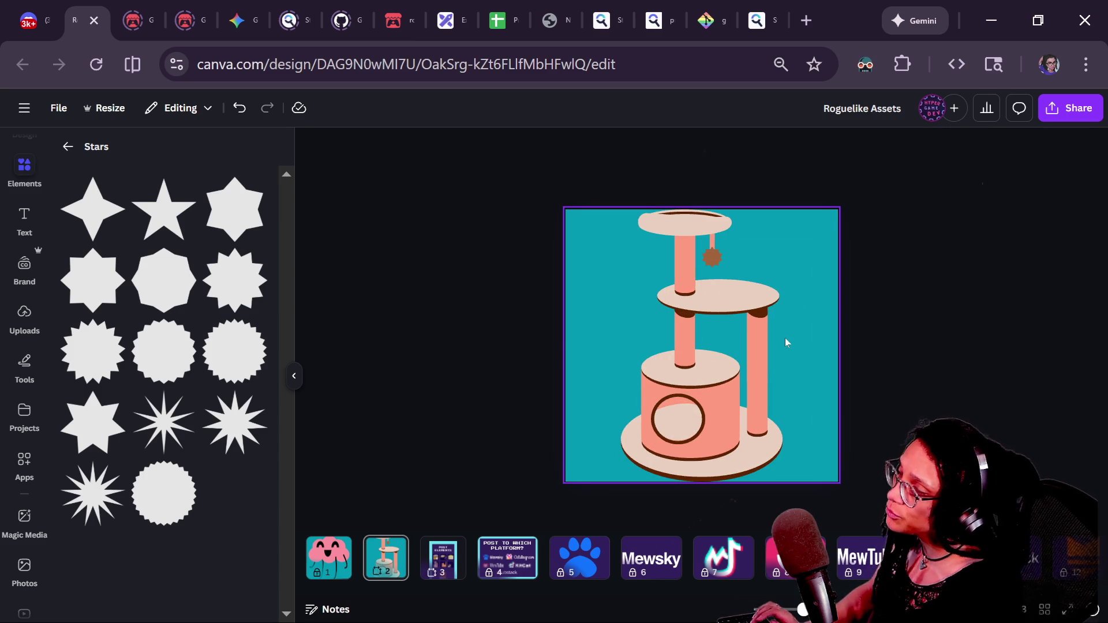
{"action": "left_click", "coordinate": [797, 326]}
{"action": "key", "text": "ctrl+a"}
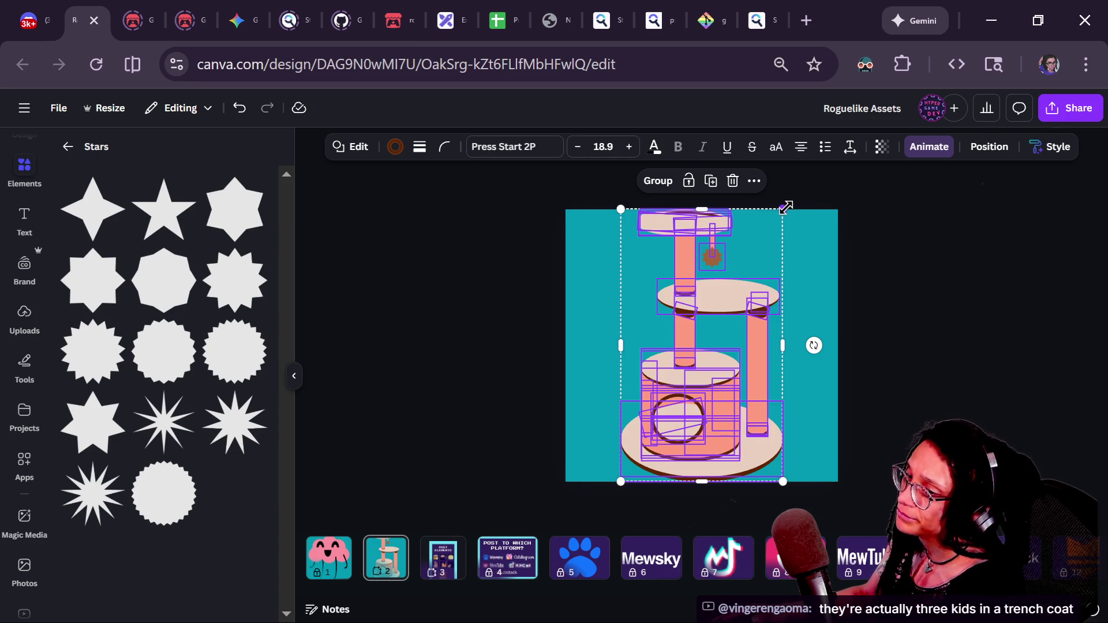
{"action": "mouse_move", "coordinate": [781, 217]}
{"action": "left_mouse_down"}
{"action": "mouse_move", "coordinate": [729, 279]}
{"action": "mouse_move", "coordinate": [621, 359]}
{"action": "left_mouse_up"}
{"action": "left_click", "coordinate": [533, 413]}
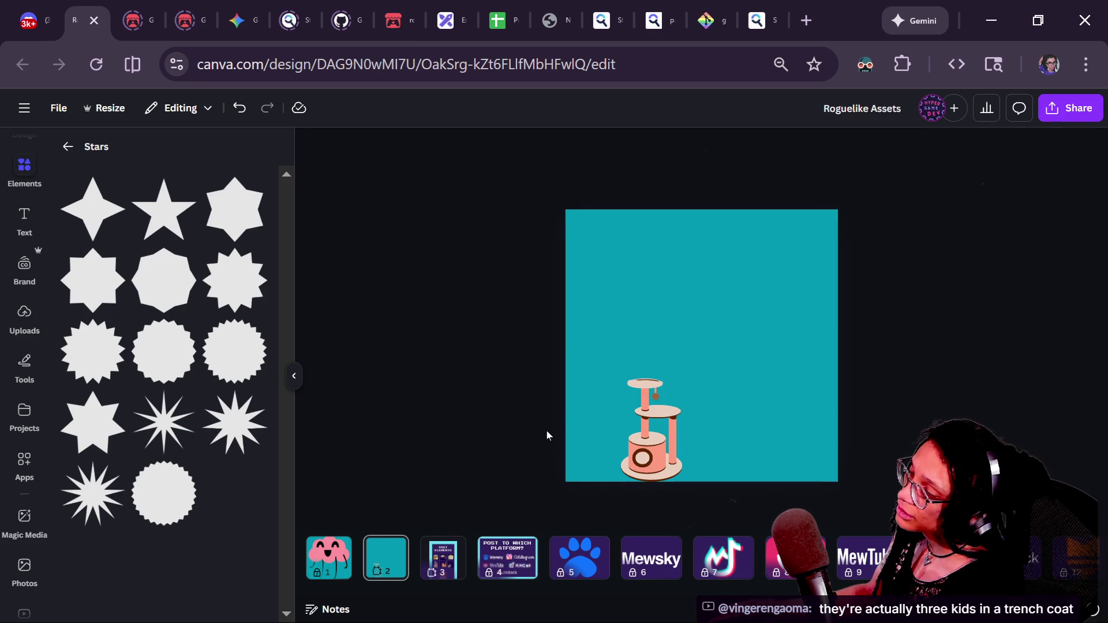
{"action": "scroll", "coordinate": [608, 483], "scroll_direction": "up", "scroll_amount": 5}
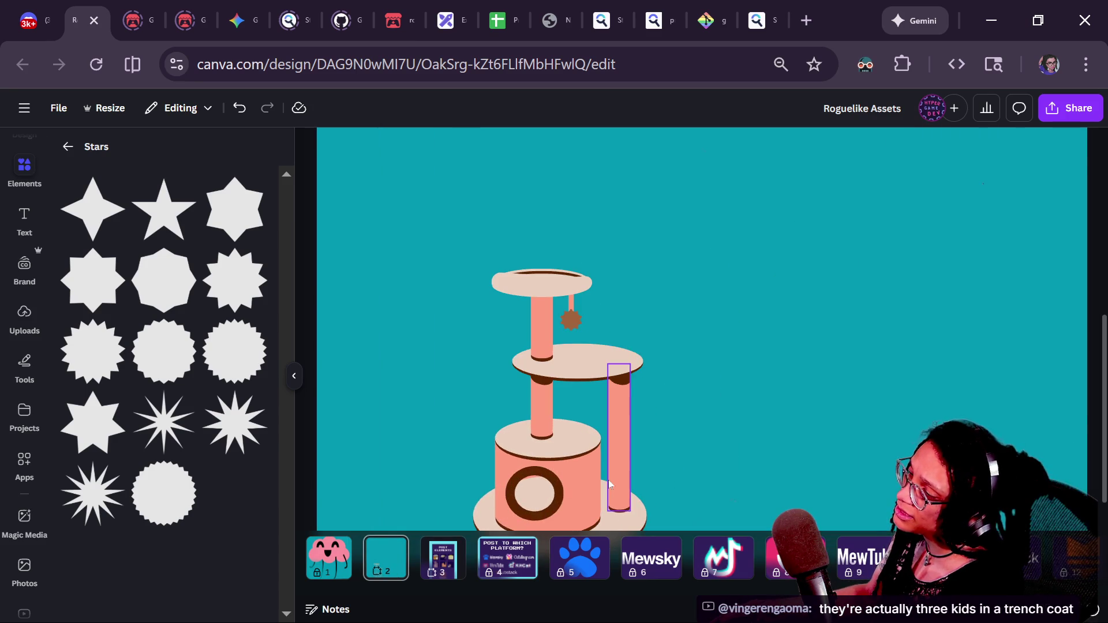
- Thin the base's brown ring outline to stroke weight 5
{"action": "left_click", "coordinate": [549, 498]}
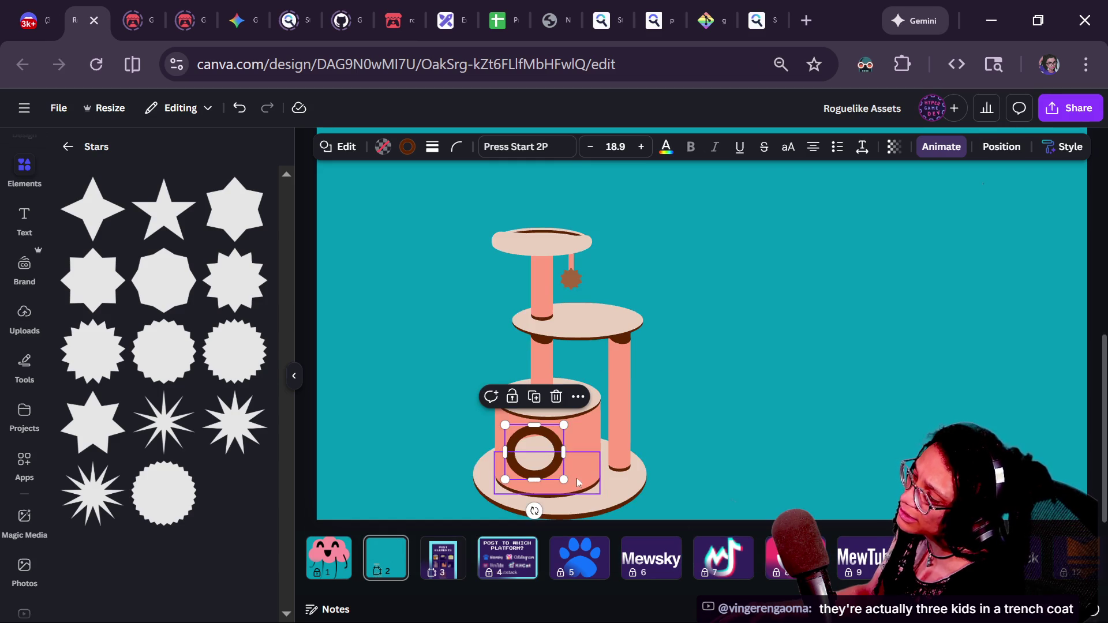
{"action": "scroll", "coordinate": [529, 462], "scroll_direction": "up", "scroll_amount": 5}
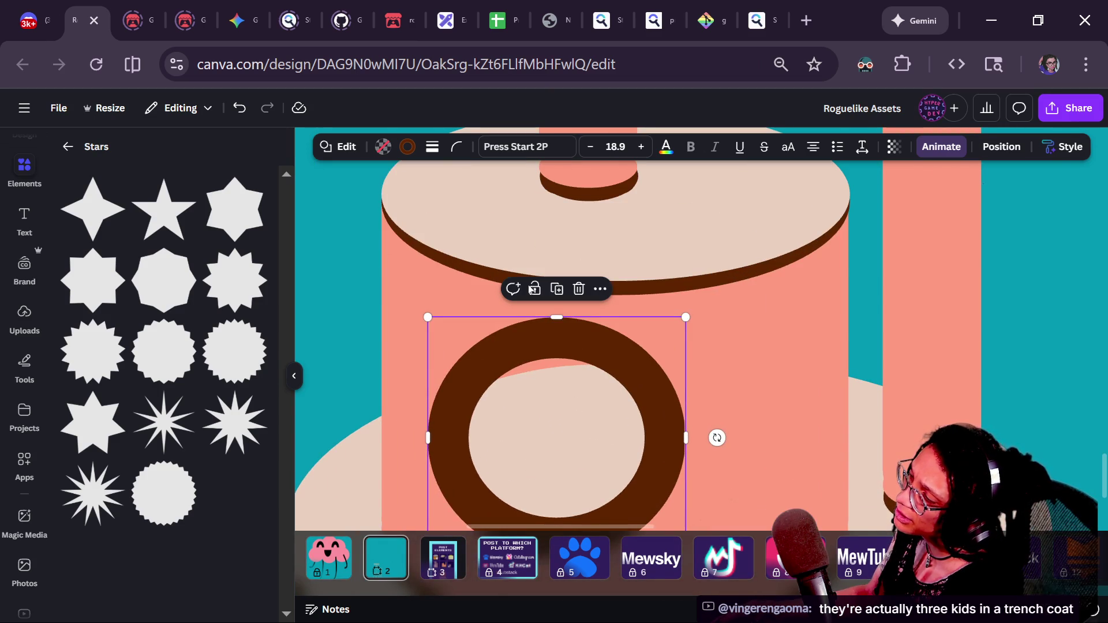
{"action": "left_click", "coordinate": [409, 148]}
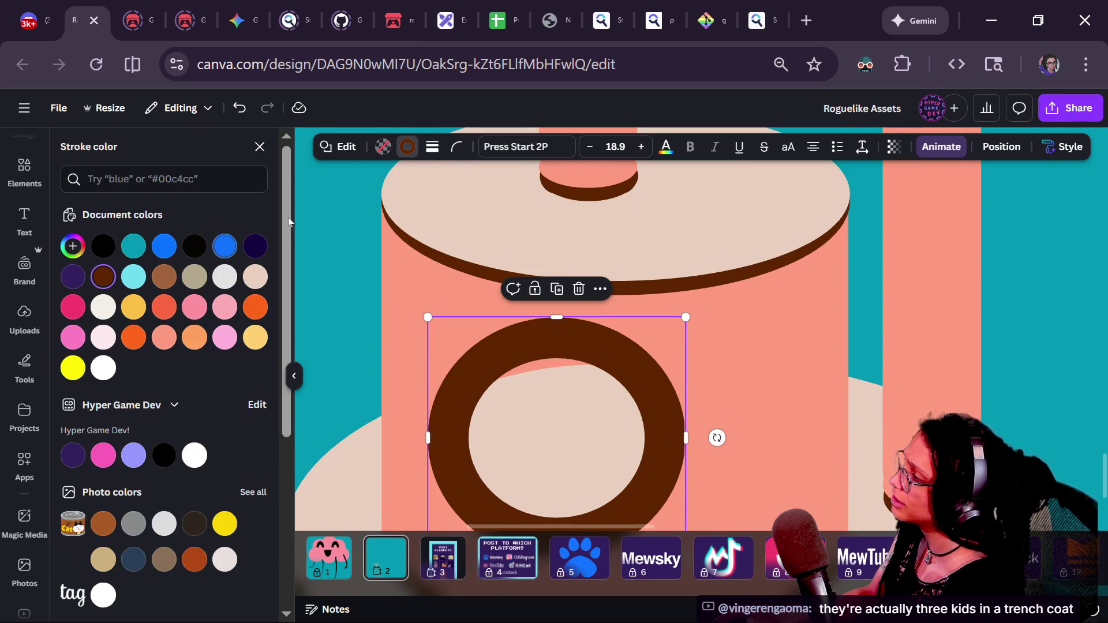
{"action": "left_click", "coordinate": [432, 146]}
{"action": "left_click_drag", "start_coordinate": [361, 240], "coordinate": [352, 244]}
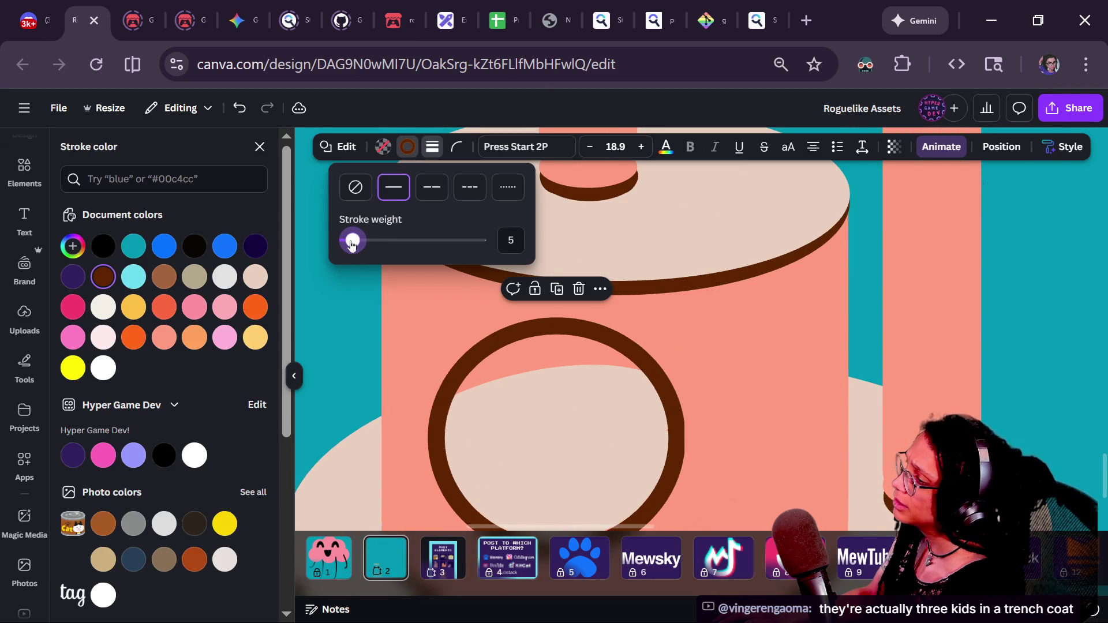
{"action": "left_click", "coordinate": [701, 231]}
{"action": "scroll", "coordinate": [702, 230], "scroll_direction": "down", "scroll_amount": 5}
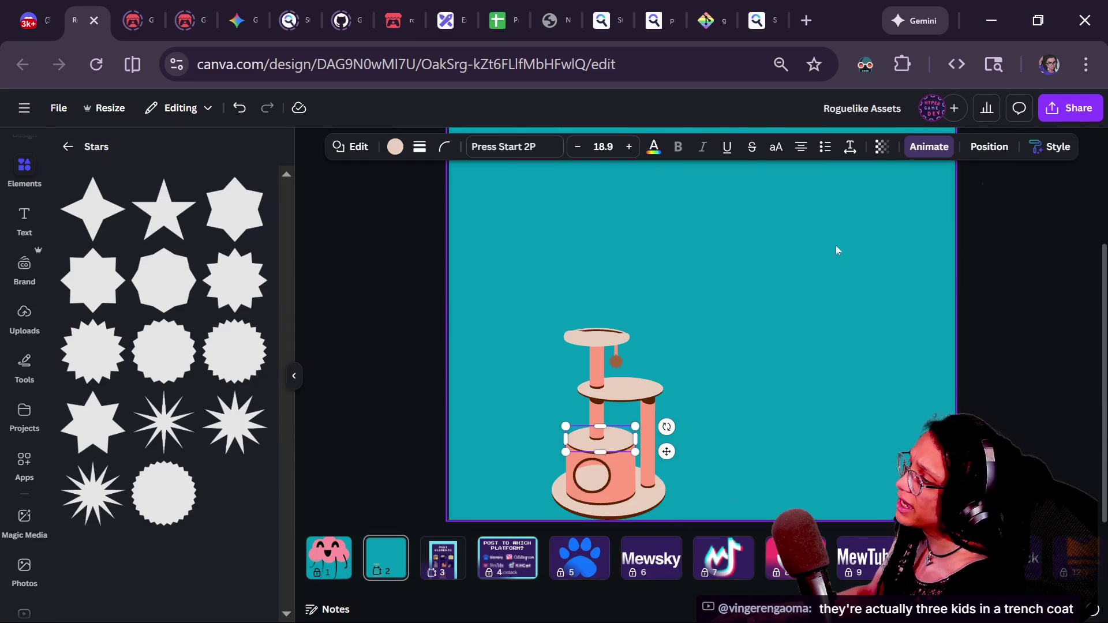
{"action": "left_click", "coordinate": [838, 250]}
{"action": "scroll", "coordinate": [957, 341], "scroll_direction": "down", "scroll_amount": 2}
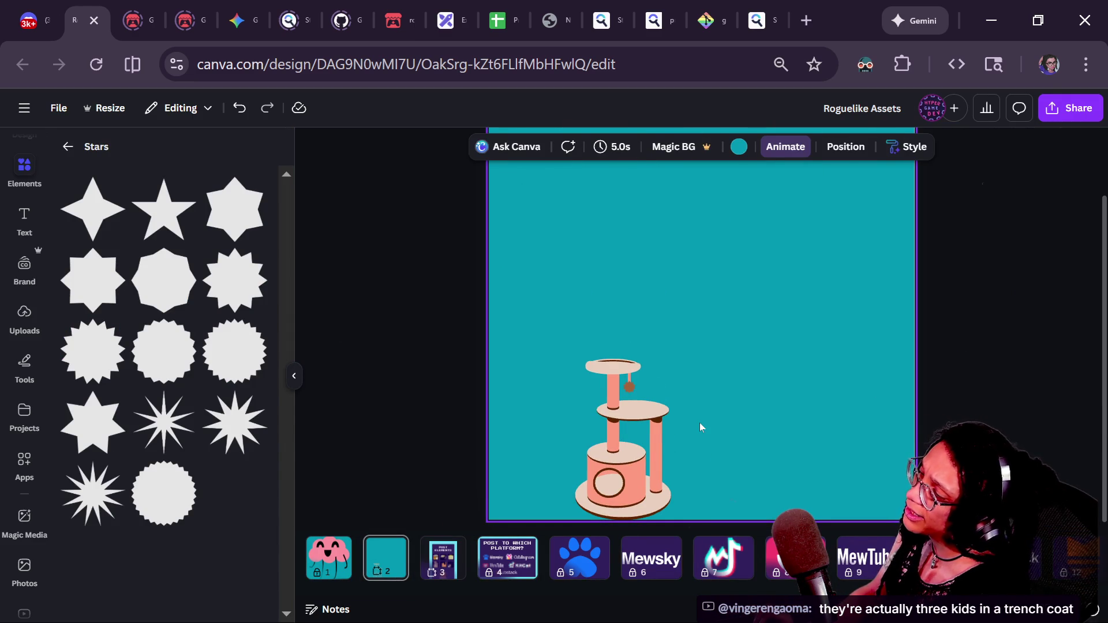
- Duplicate page 1 with Ctrl+D, then go to the teal cat-tree page, now page 3
{"action": "left_click", "coordinate": [109, 110]}
{"action": "left_click", "coordinate": [436, 167]}
{"action": "mouse_move", "coordinate": [490, 296]}
{"action": "left_mouse_down"}
{"action": "mouse_move", "coordinate": [794, 521]}
{"action": "mouse_move", "coordinate": [782, 516]}
{"action": "left_mouse_up"}
{"action": "left_click", "coordinate": [346, 555]}
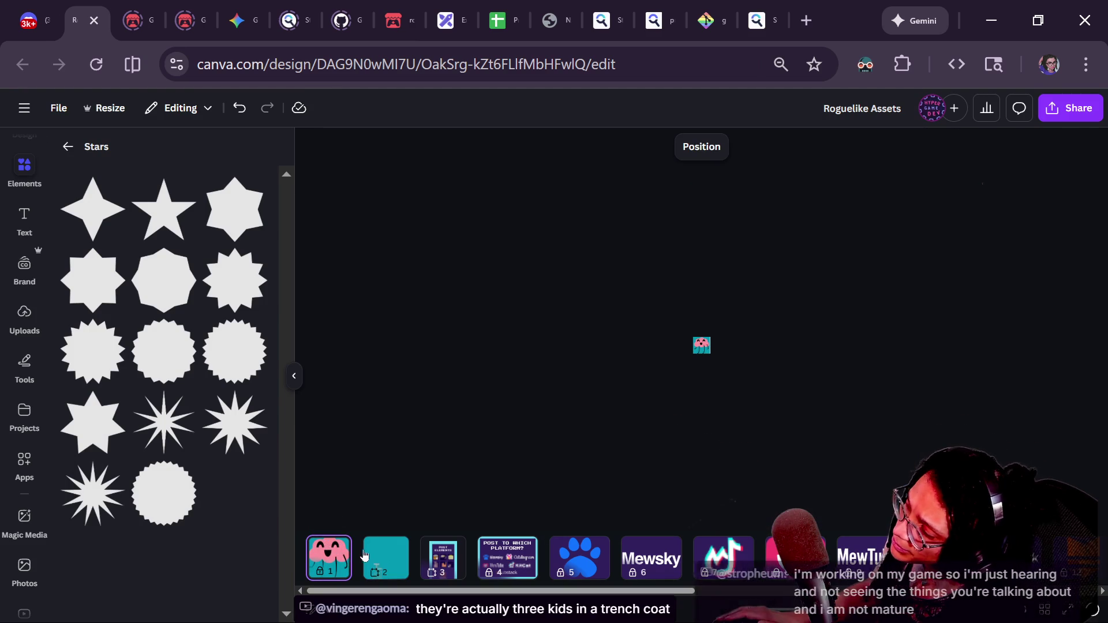
{"action": "key", "text": "ctrl+d"}
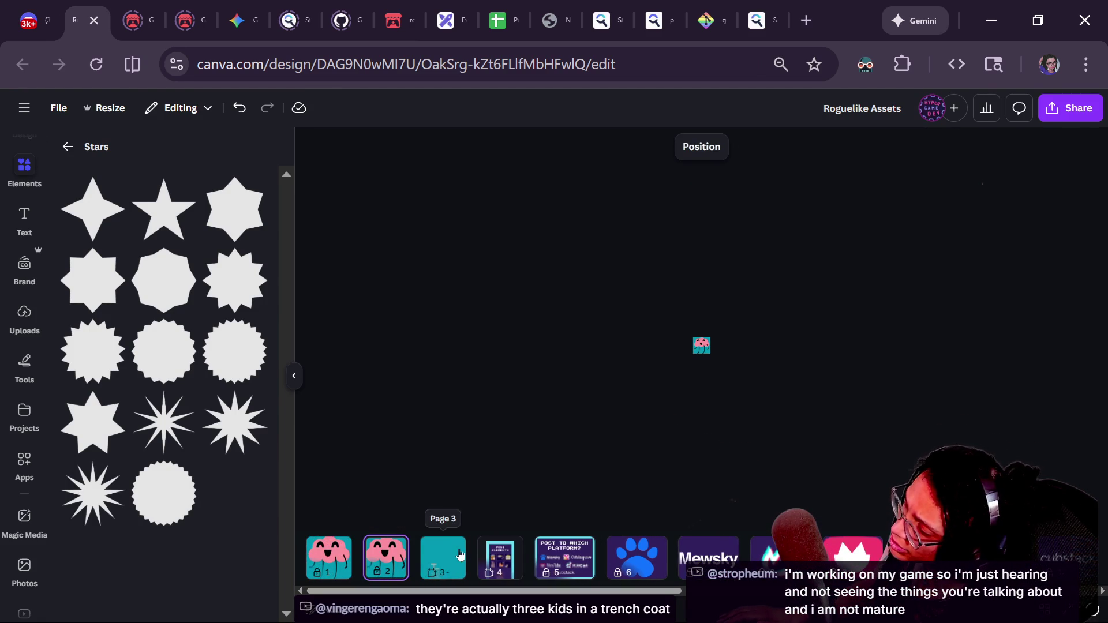
{"action": "left_click", "coordinate": [460, 554]}
{"action": "left_click", "coordinate": [648, 468]}
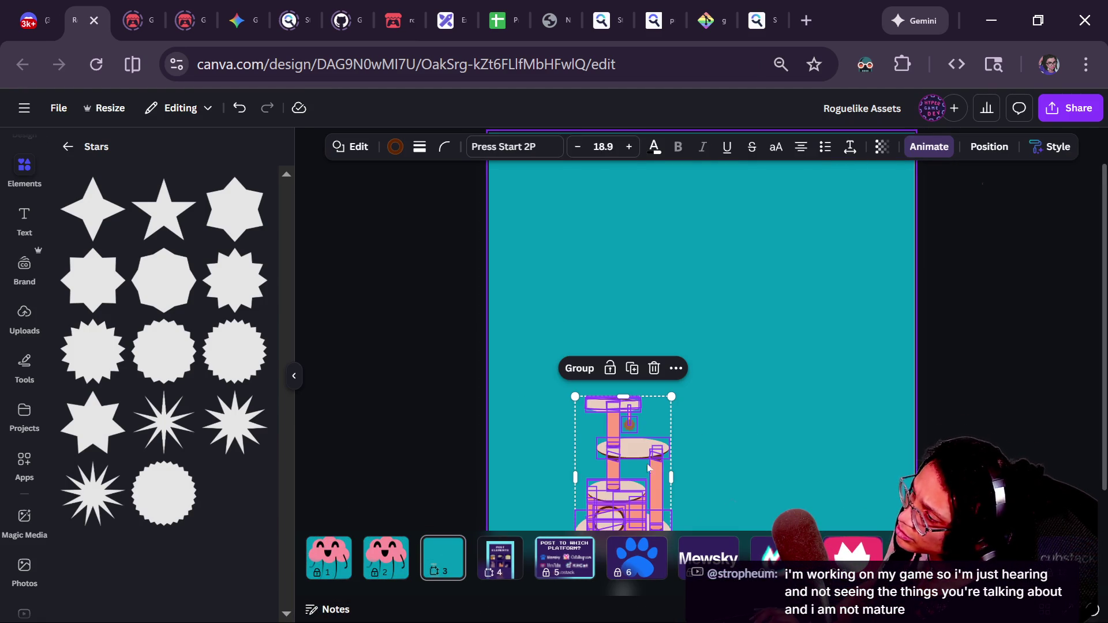
{"action": "left_click", "coordinate": [423, 511]}
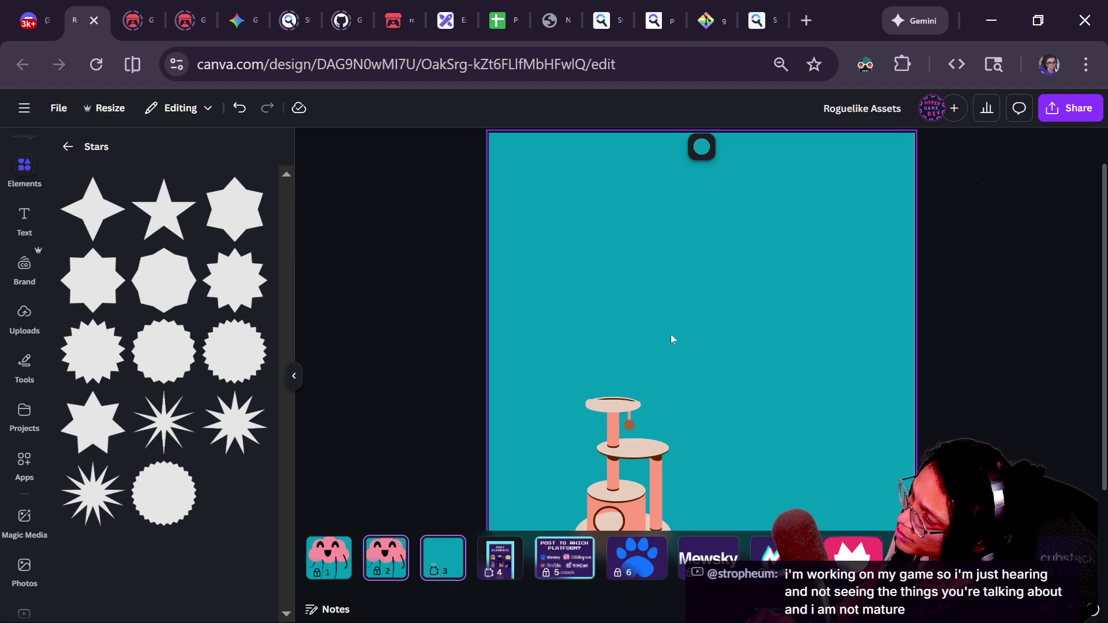
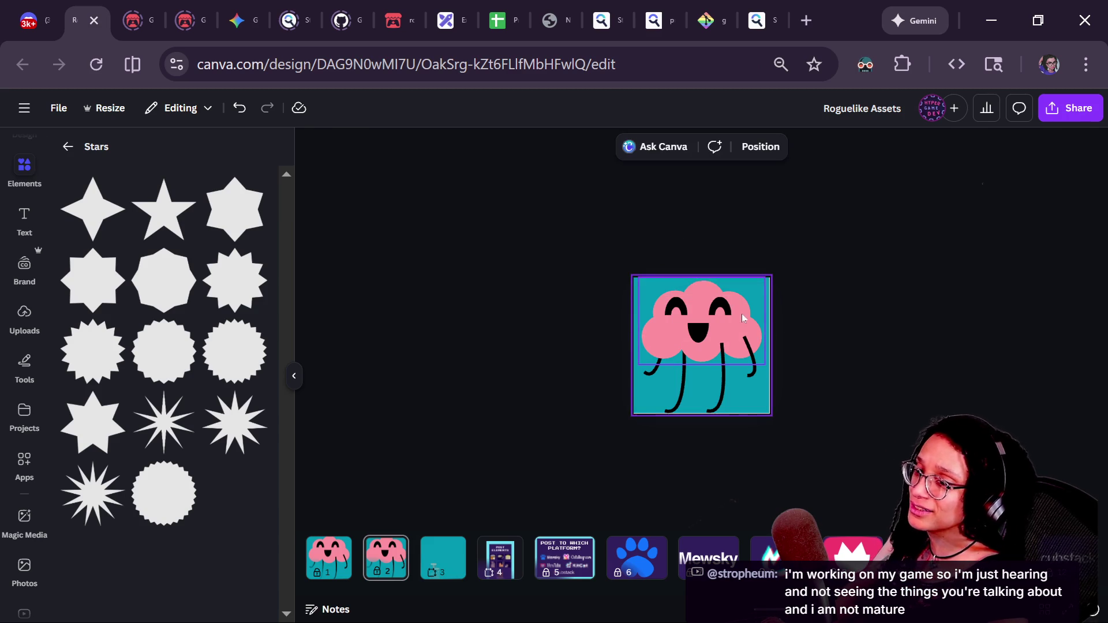
- Unlock page 2 of the Roguelike Assets design for editing
{"action": "left_click", "coordinate": [833, 327]}
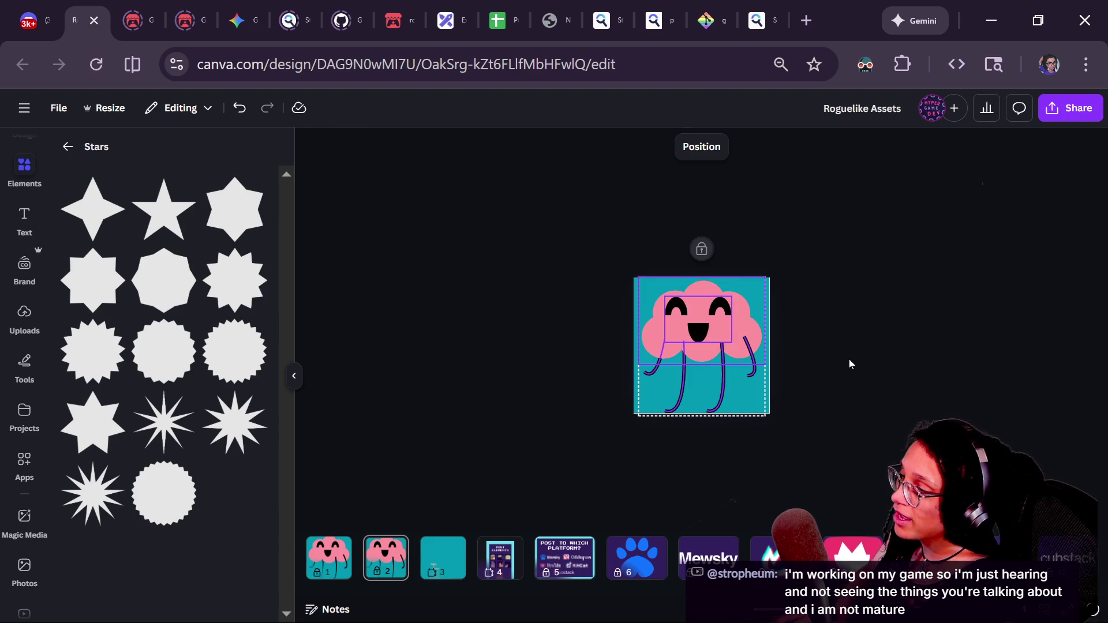
{"action": "left_click", "coordinate": [705, 387]}
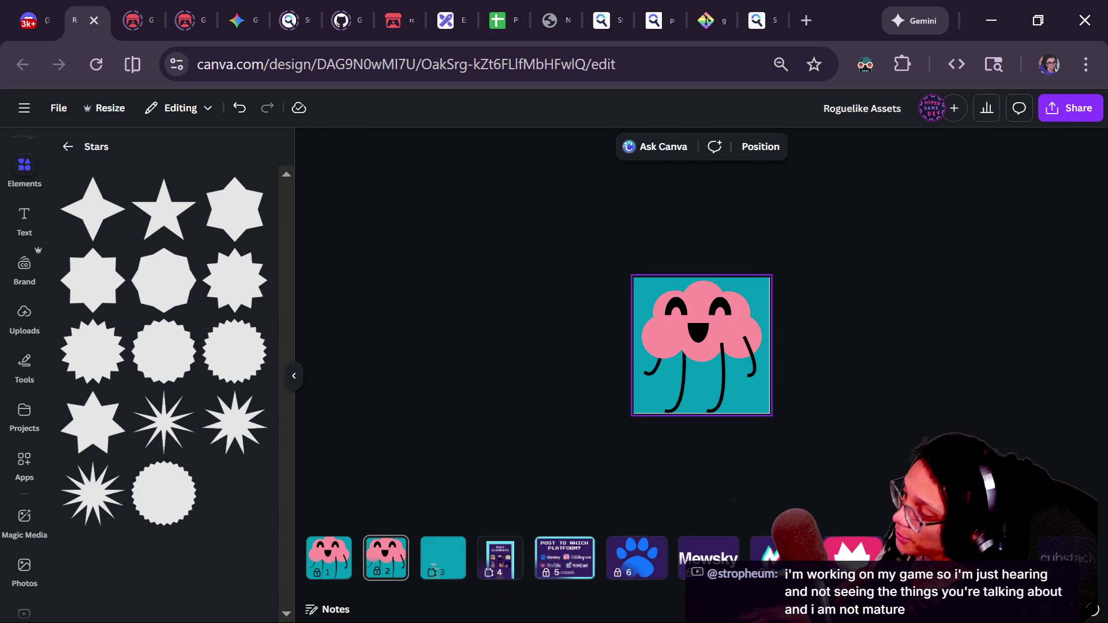
{"action": "right_click", "coordinate": [389, 560]}
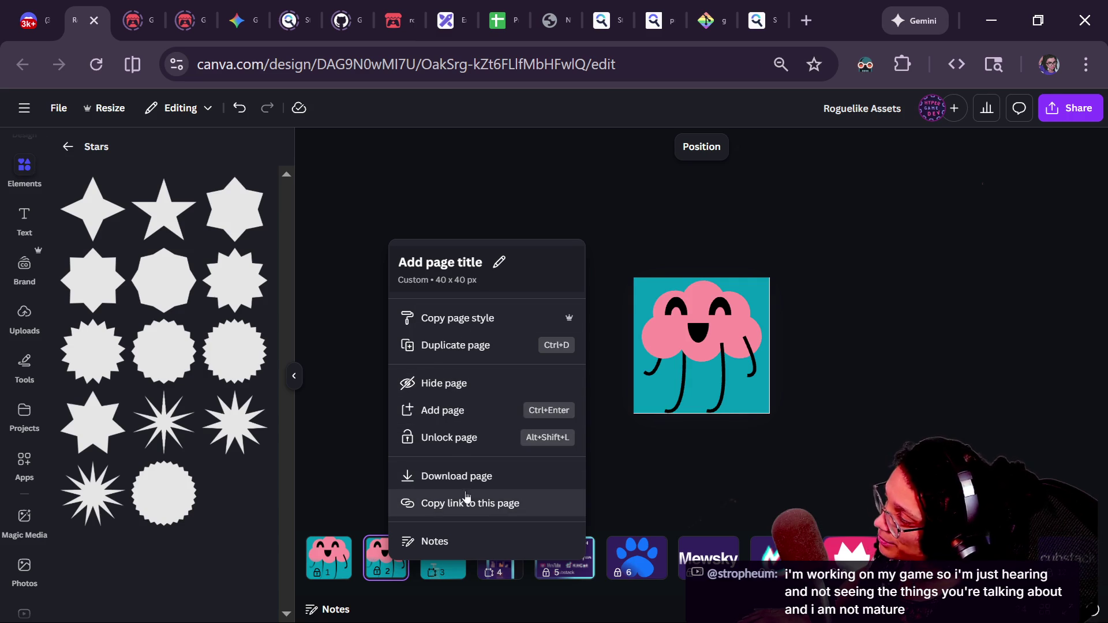
{"action": "left_click", "coordinate": [513, 437]}
- Replace the jellyfish cloud with the pasted cat tower, centred on the teal square
{"action": "left_click", "coordinate": [739, 330]}
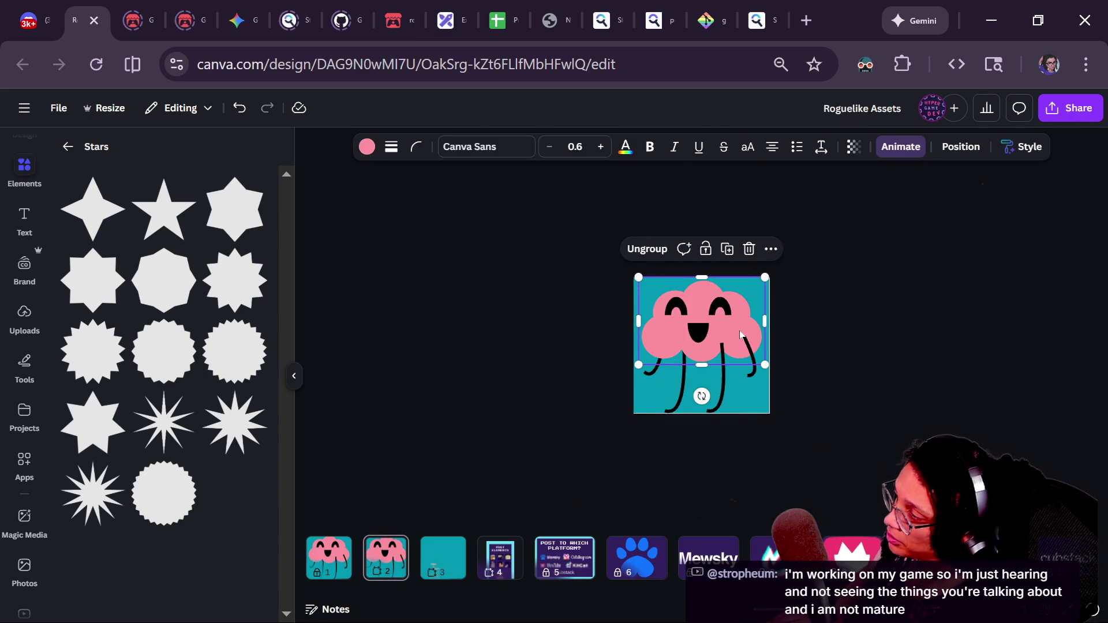
{"action": "key", "text": "Delete"}
{"action": "key", "text": "ctrl+v"}
{"action": "left_click_drag", "start_coordinate": [675, 331], "coordinate": [705, 331]}
{"action": "left_click", "coordinate": [865, 305]}
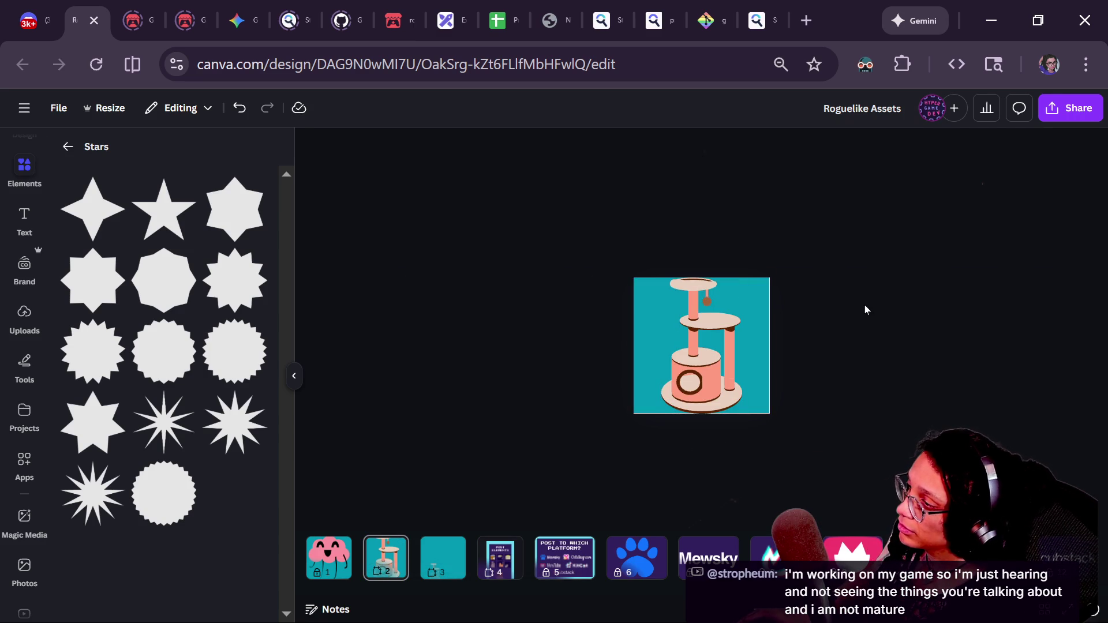
{"action": "key", "text": "ctrl+minus"}
{"action": "key", "text": "ctrl+plus"}
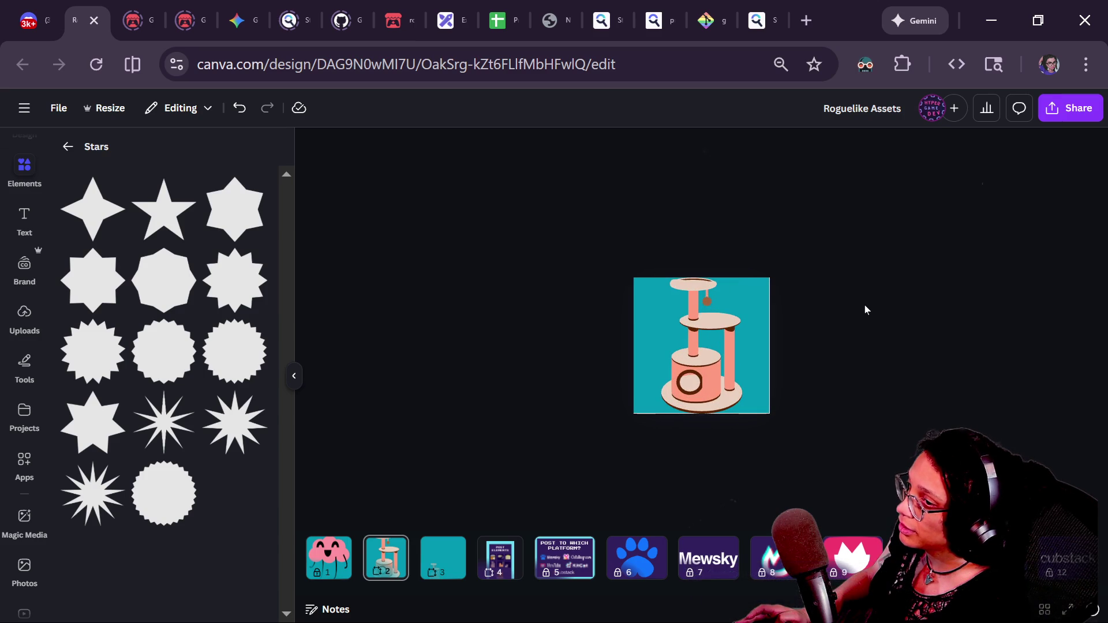
{"action": "left_click", "coordinate": [745, 376]}
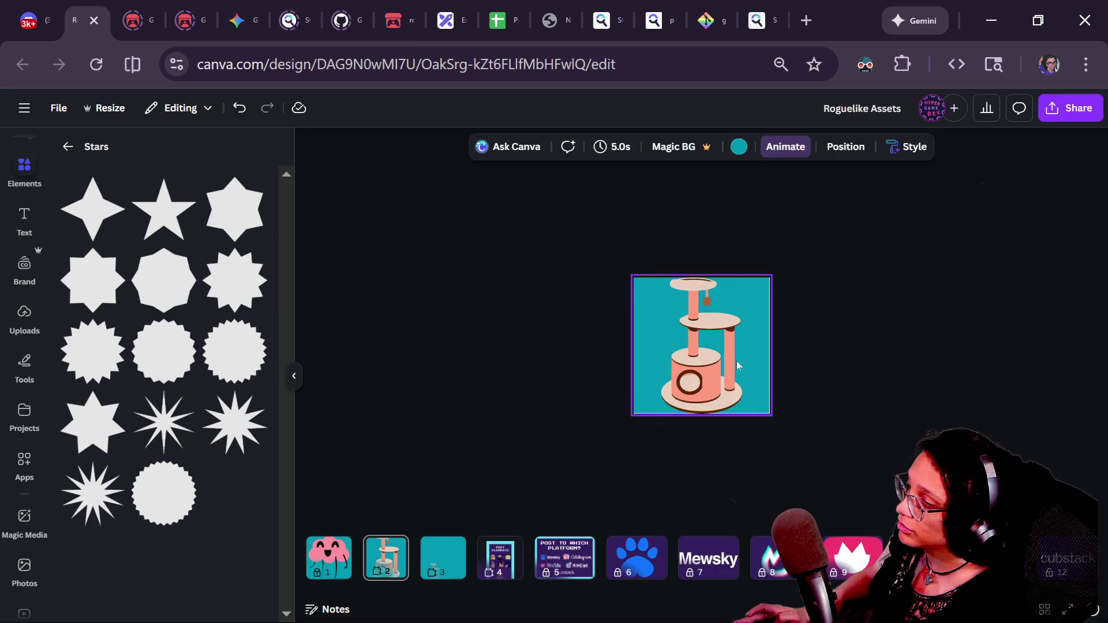
{"action": "left_click", "coordinate": [716, 373]}
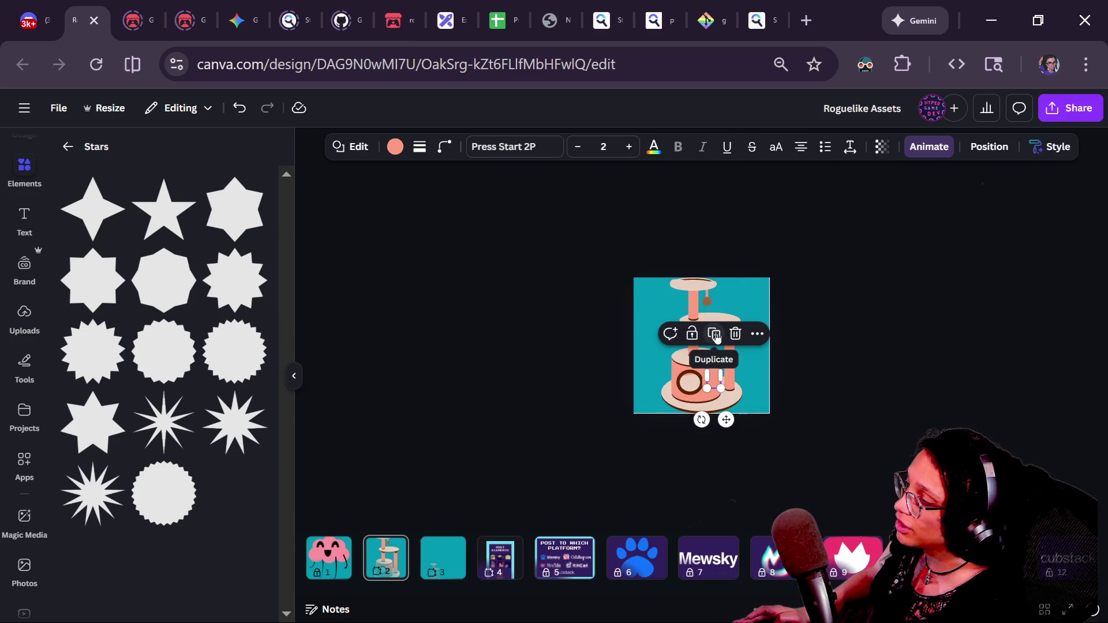
{"action": "left_click", "coordinate": [826, 366]}
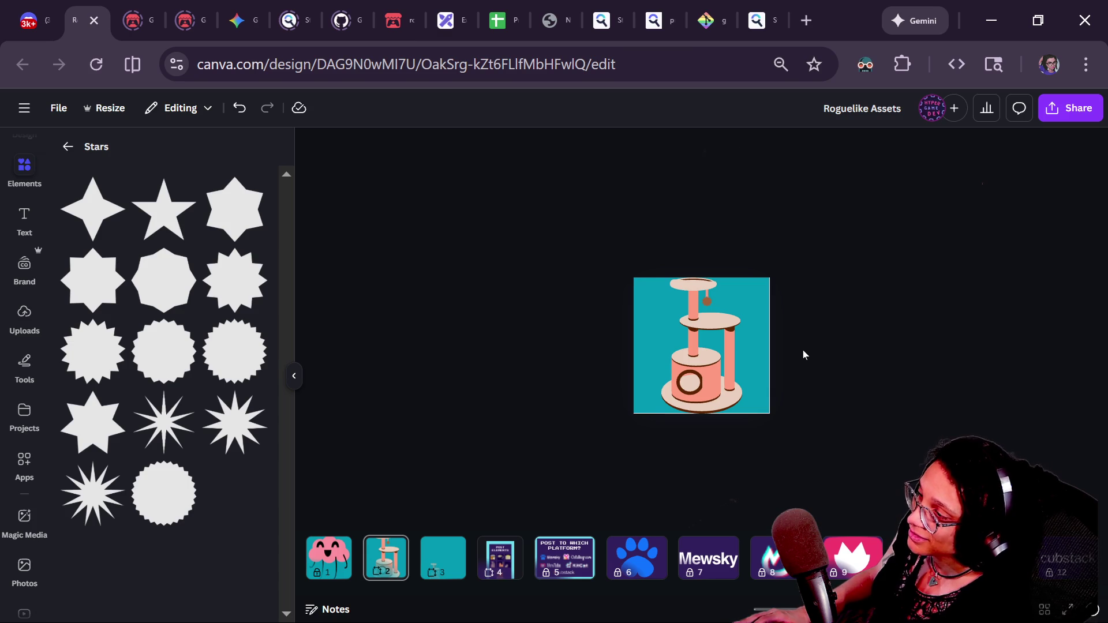
{"action": "key", "text": "ctrl+a"}
{"action": "left_click", "coordinate": [793, 294]}
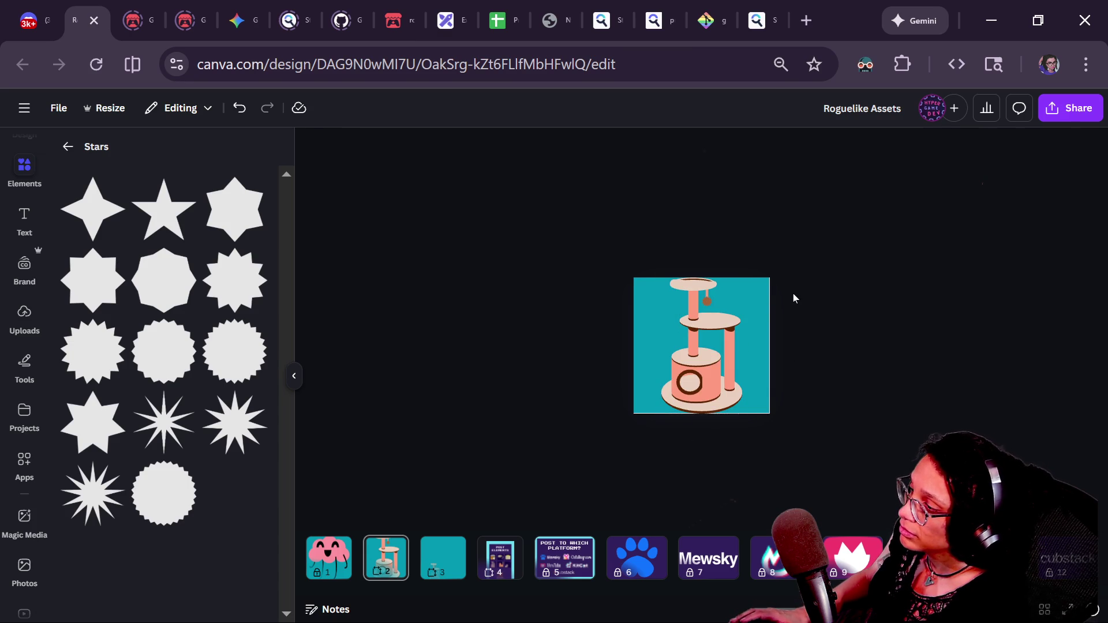
{"action": "left_click", "coordinate": [692, 388]}
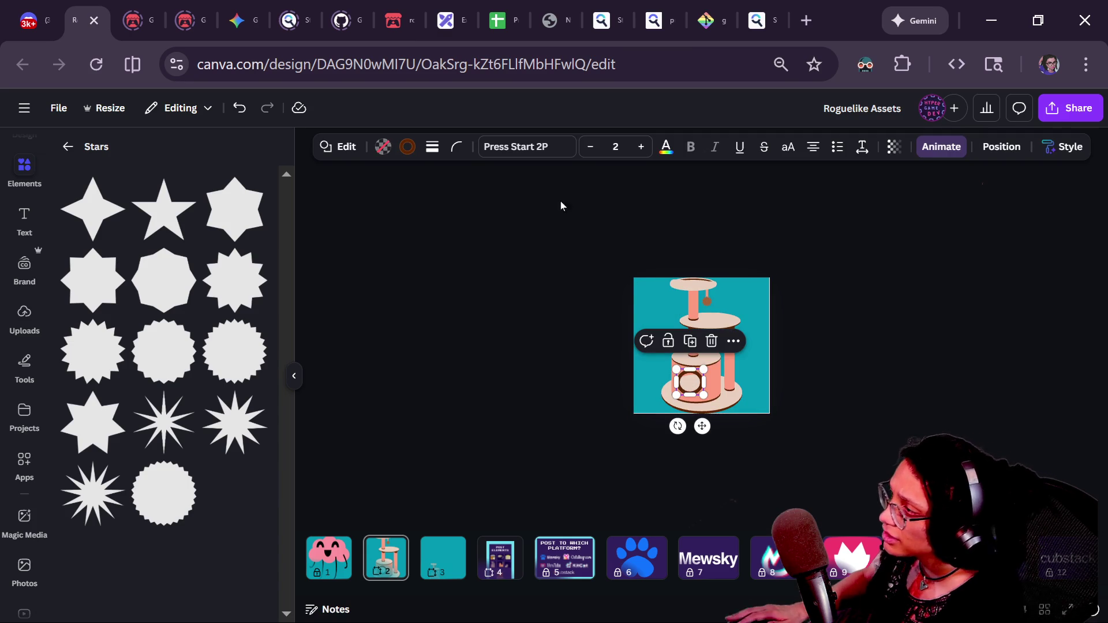
{"action": "left_click", "coordinate": [432, 147]}
{"action": "left_click_drag", "start_coordinate": [356, 245], "coordinate": [347, 249]}
{"action": "left_click", "coordinate": [838, 395]}
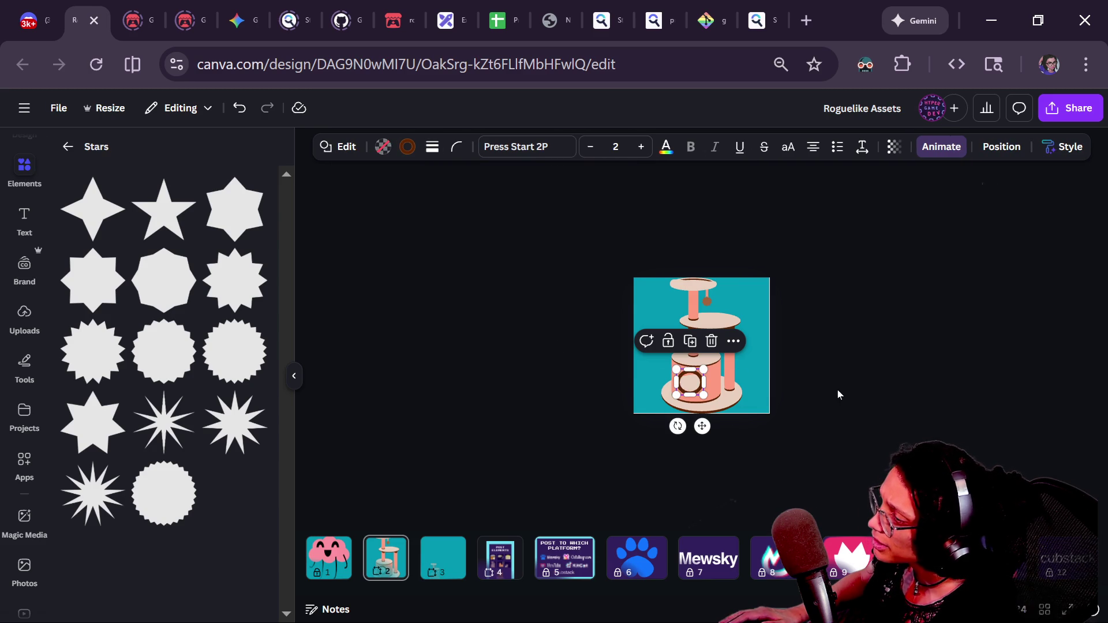
{"action": "left_click", "coordinate": [838, 395]}
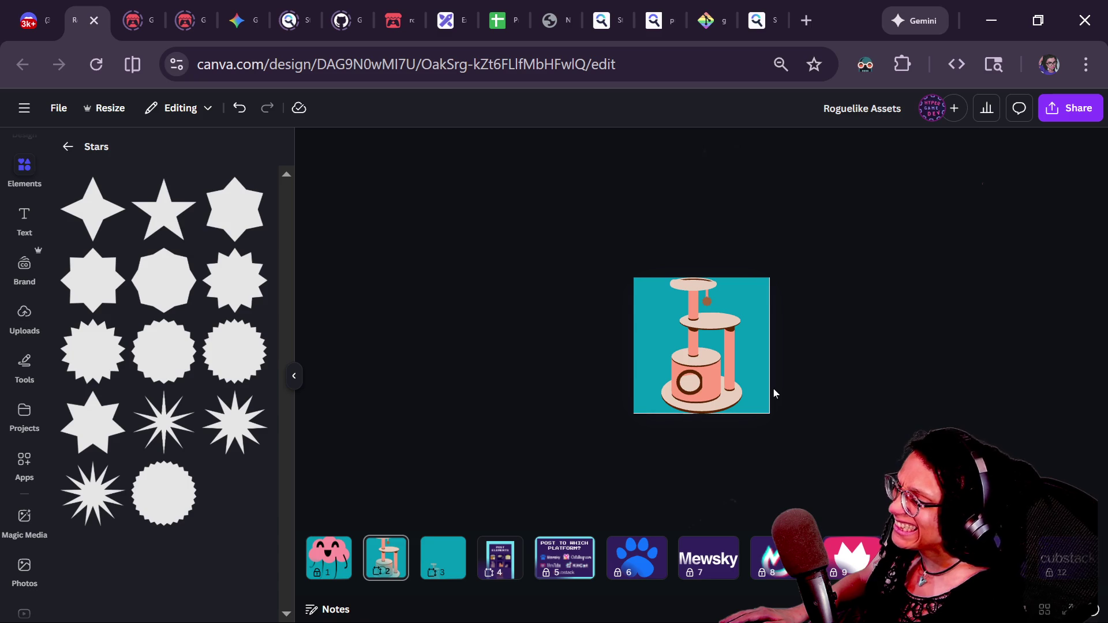
{"action": "left_click", "coordinate": [689, 390]}
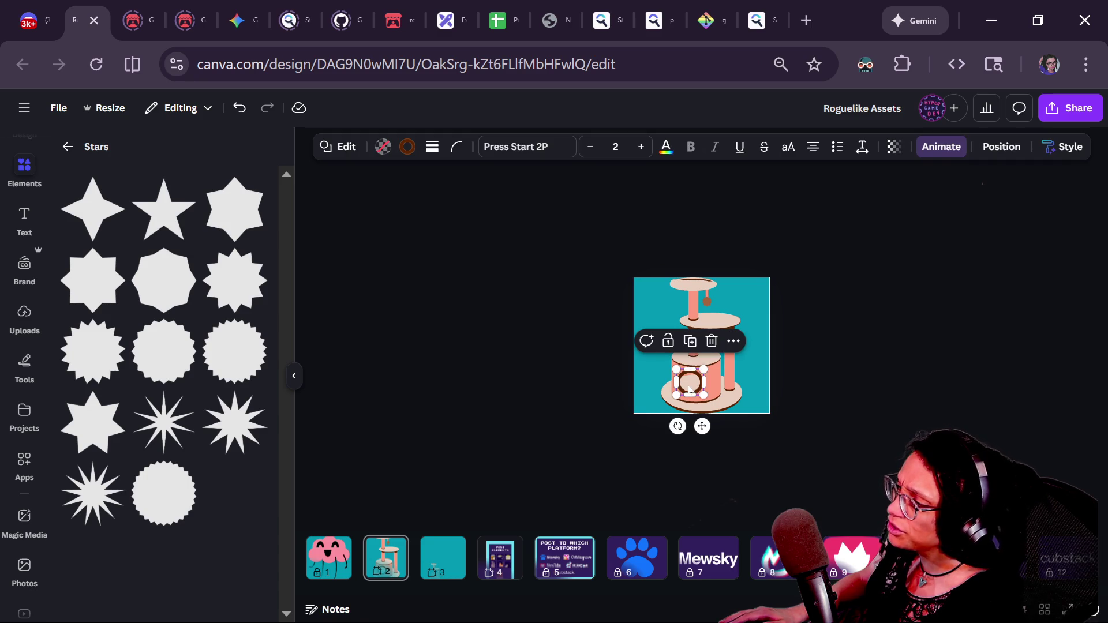
{"action": "left_click", "coordinate": [397, 563]}
{"action": "left_click", "coordinate": [441, 558]}
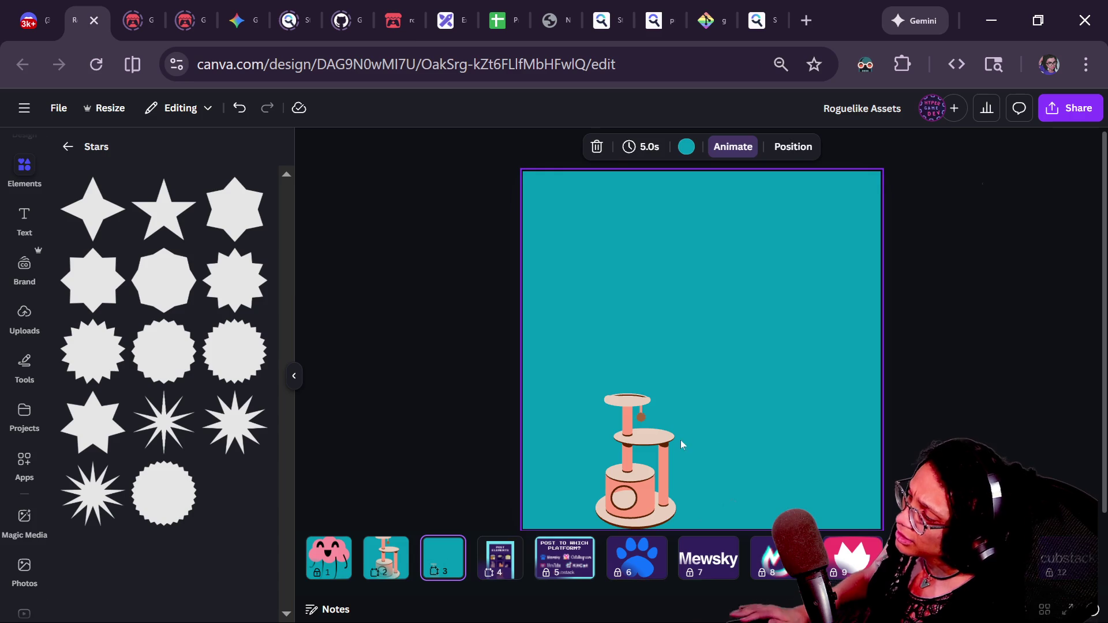
- Enlarge page 3's cat tower until it fills the teal square
{"action": "key", "text": "ctrl+a"}
{"action": "left_click", "coordinate": [735, 416]}
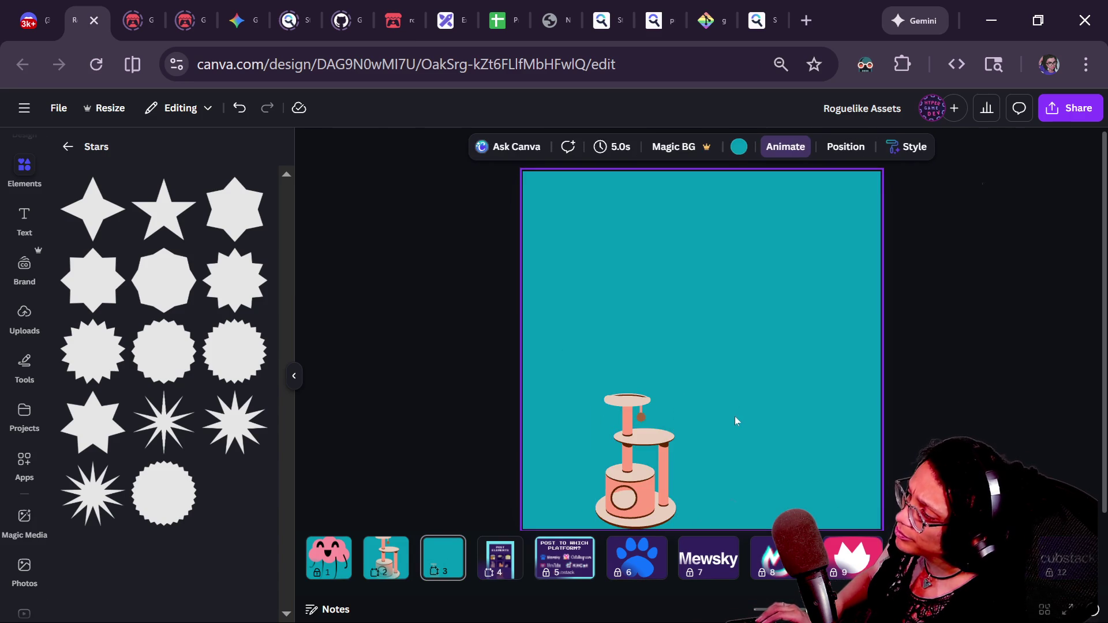
{"action": "key", "text": "ctrl+z"}
{"action": "key", "text": "ctrl+shift+z"}
{"action": "key", "text": "ctrl+minus"}
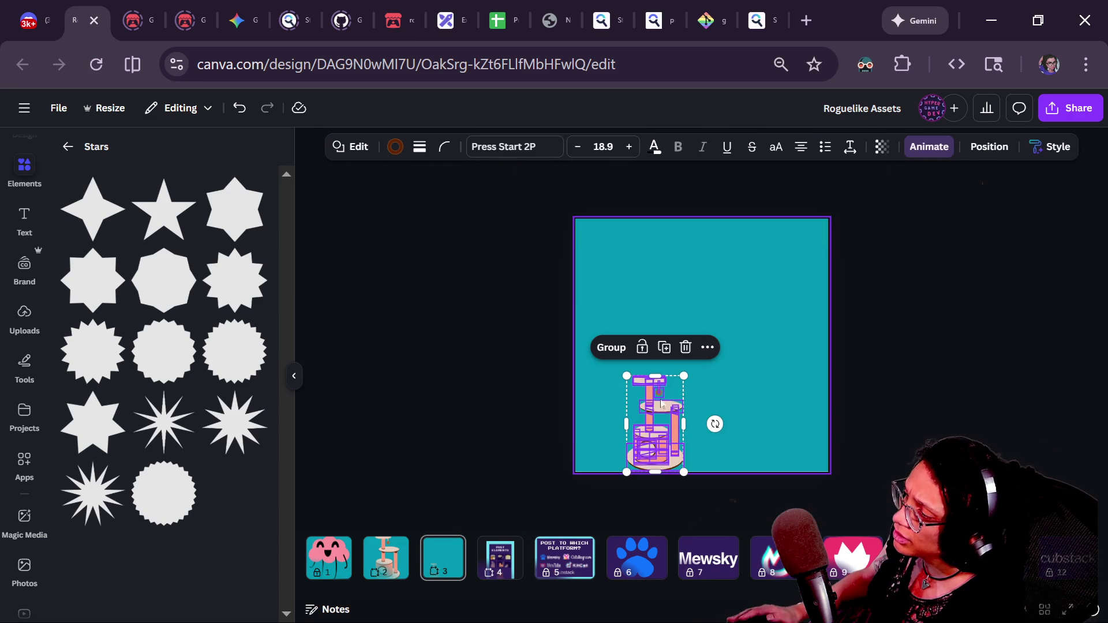
{"action": "mouse_move", "coordinate": [684, 375]}
{"action": "left_mouse_down"}
{"action": "mouse_move", "coordinate": [745, 227]}
{"action": "mouse_move", "coordinate": [772, 218]}
{"action": "left_mouse_up"}
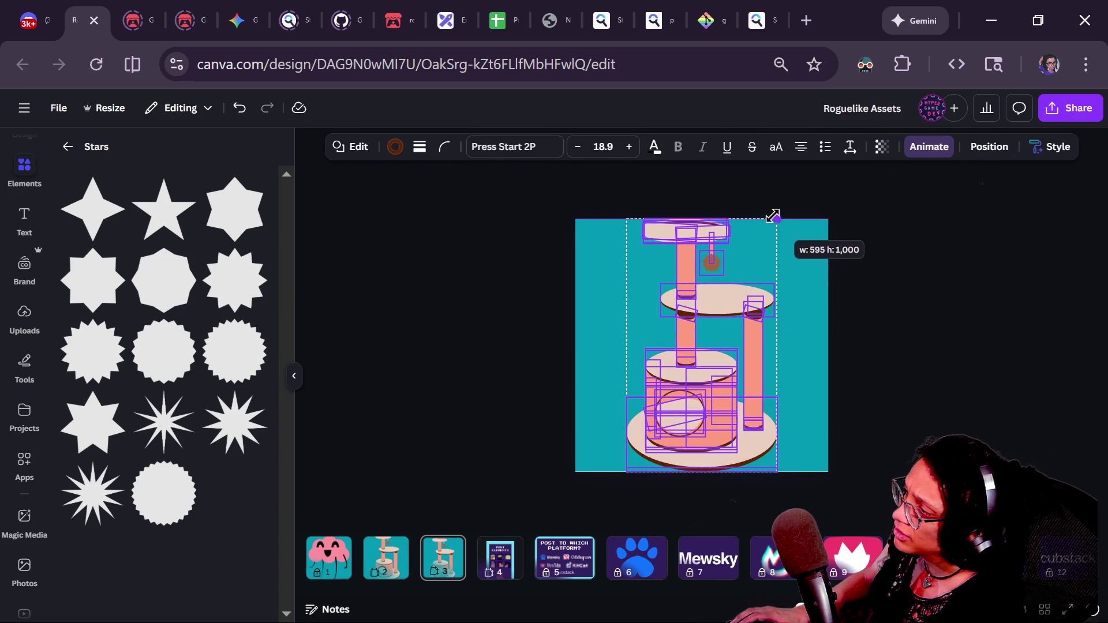
{"action": "left_click", "coordinate": [932, 269]}
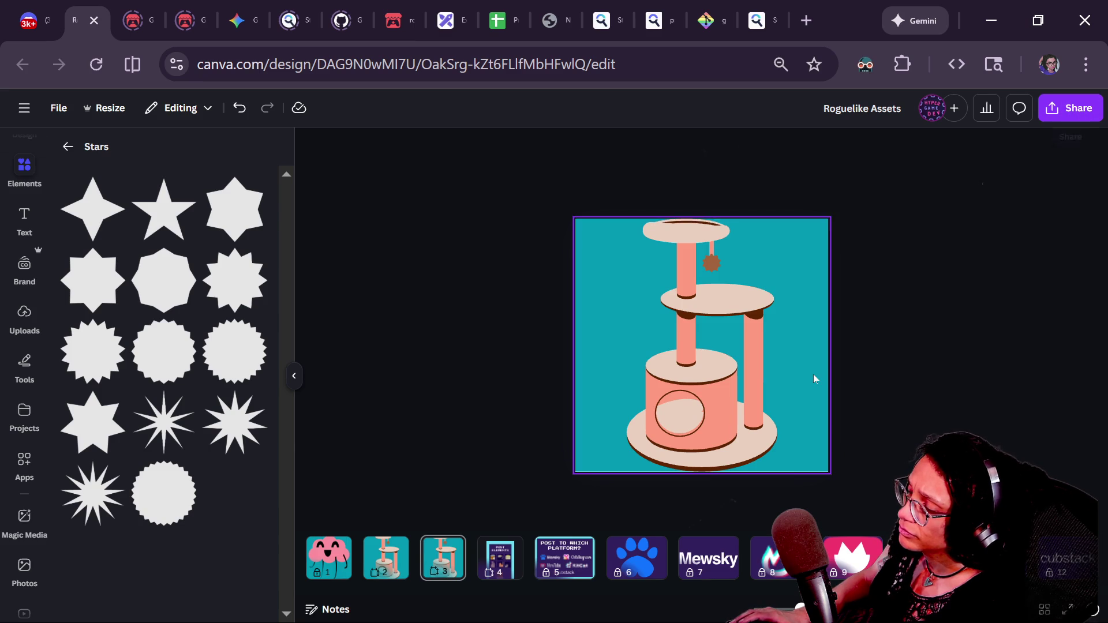
- Thicken the border stroke weight of the tower's round opening
{"action": "left_click", "coordinate": [673, 415]}
{"action": "left_click", "coordinate": [432, 147]}
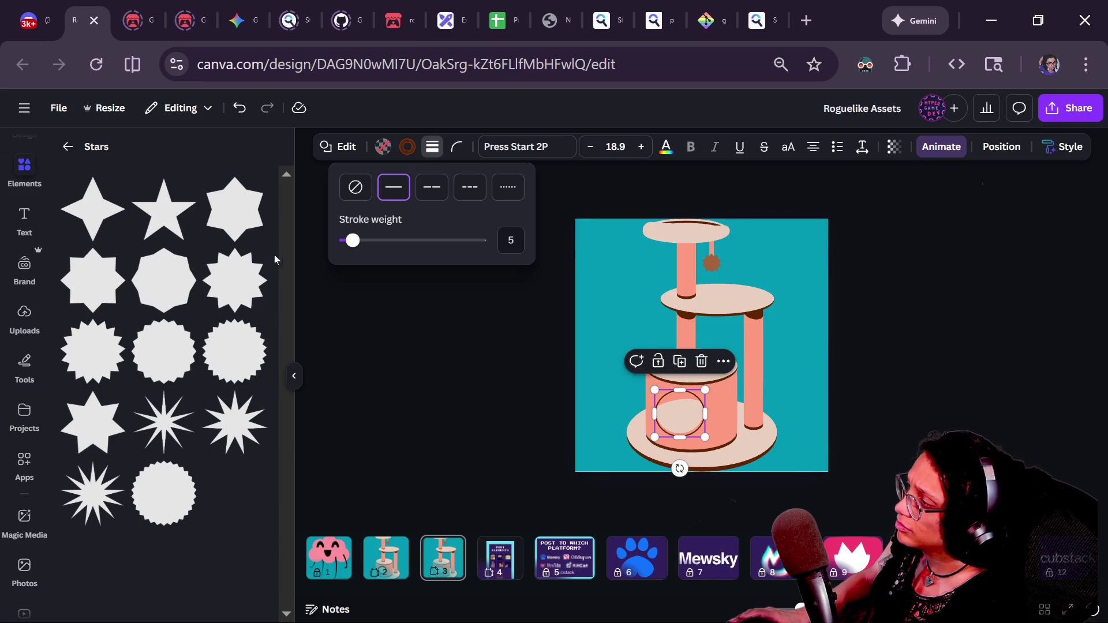
{"action": "mouse_move", "coordinate": [352, 248]}
{"action": "left_mouse_down"}
{"action": "mouse_move", "coordinate": [362, 256]}
{"action": "mouse_move", "coordinate": [359, 247]}
{"action": "left_mouse_up"}
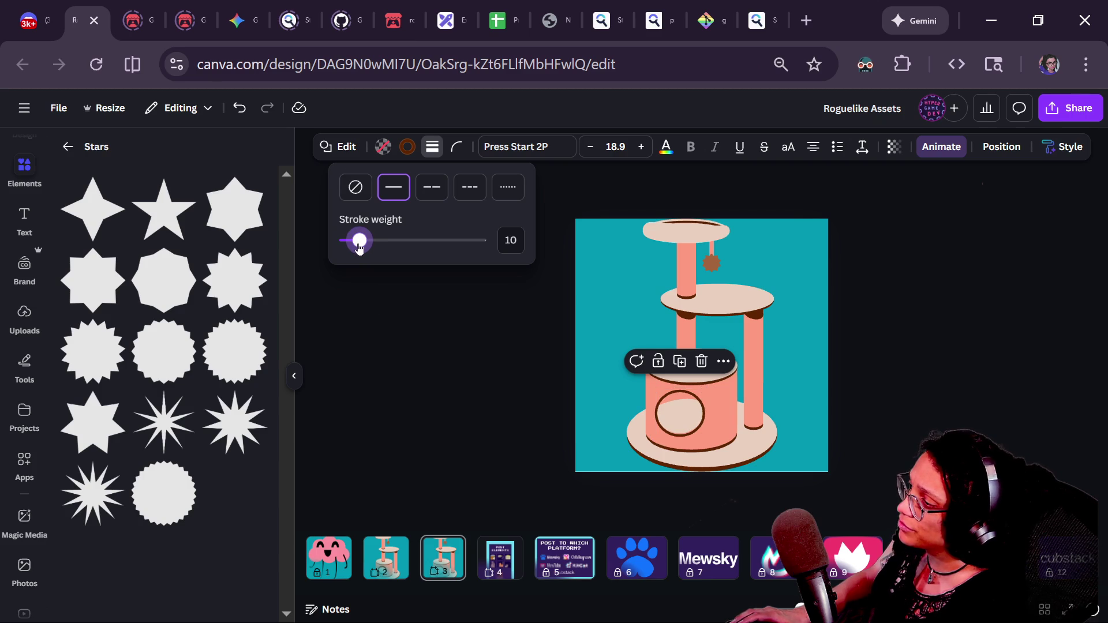
{"action": "left_click", "coordinate": [447, 376]}
{"action": "left_click", "coordinate": [447, 376]}
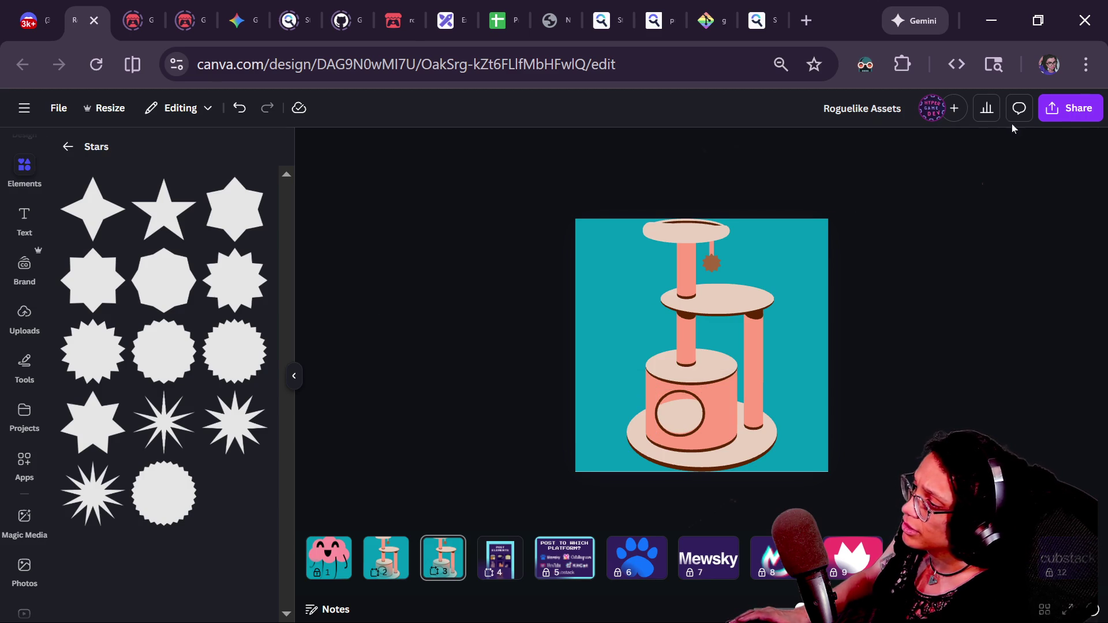
{"action": "left_click", "coordinate": [1066, 110]}
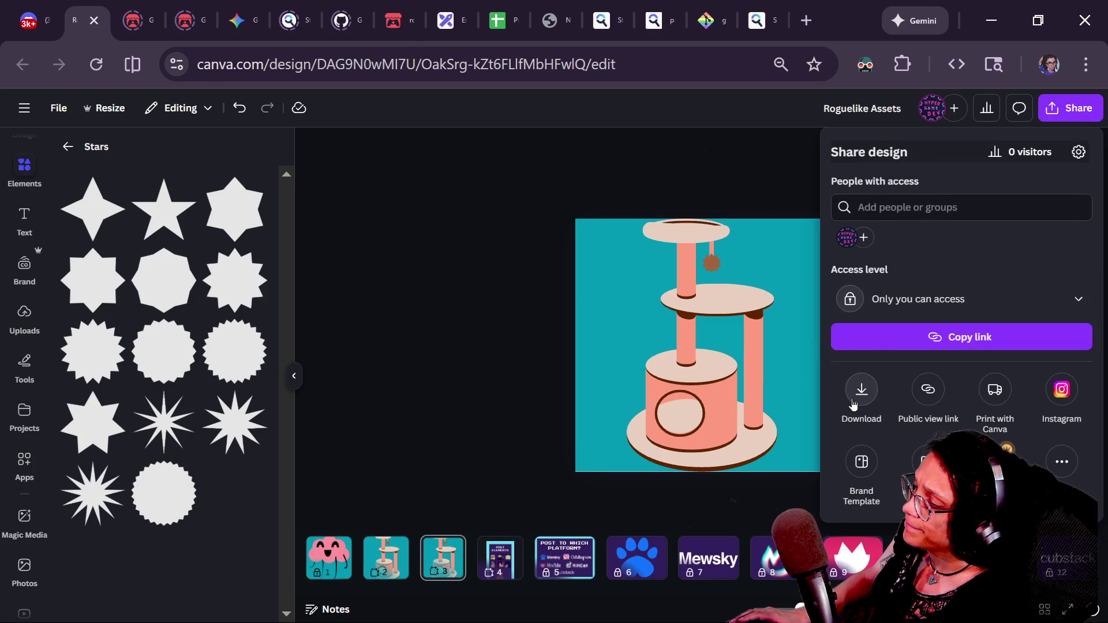
- Download only page 3 as a transparent-background PNG at size 1.125
{"action": "left_click", "coordinate": [853, 404]}
{"action": "left_click", "coordinate": [880, 203]}
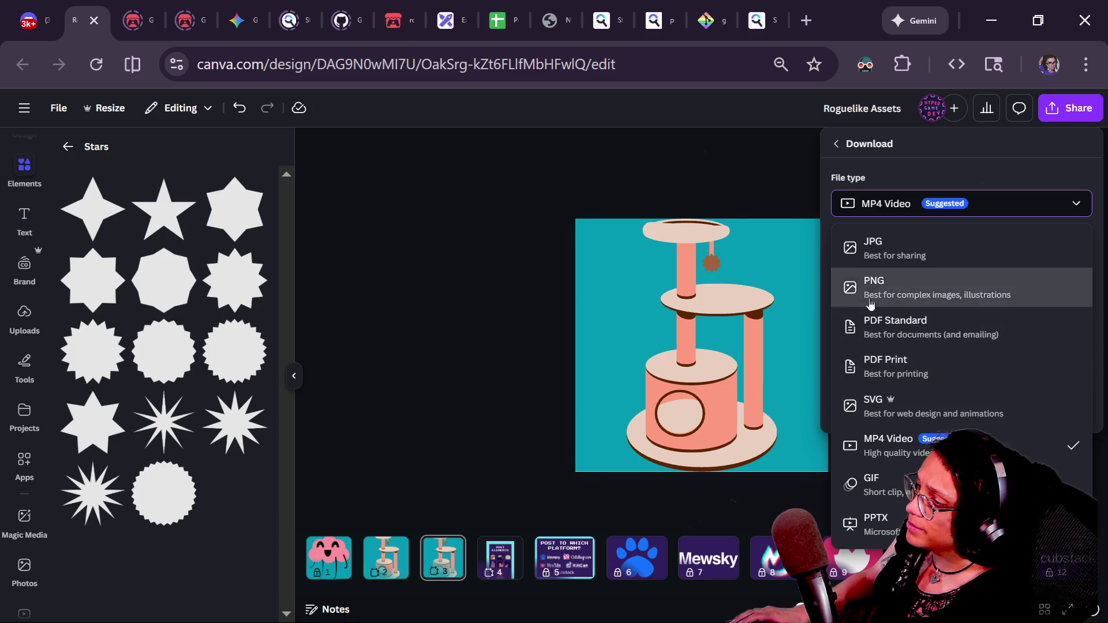
{"action": "left_click", "coordinate": [872, 289]}
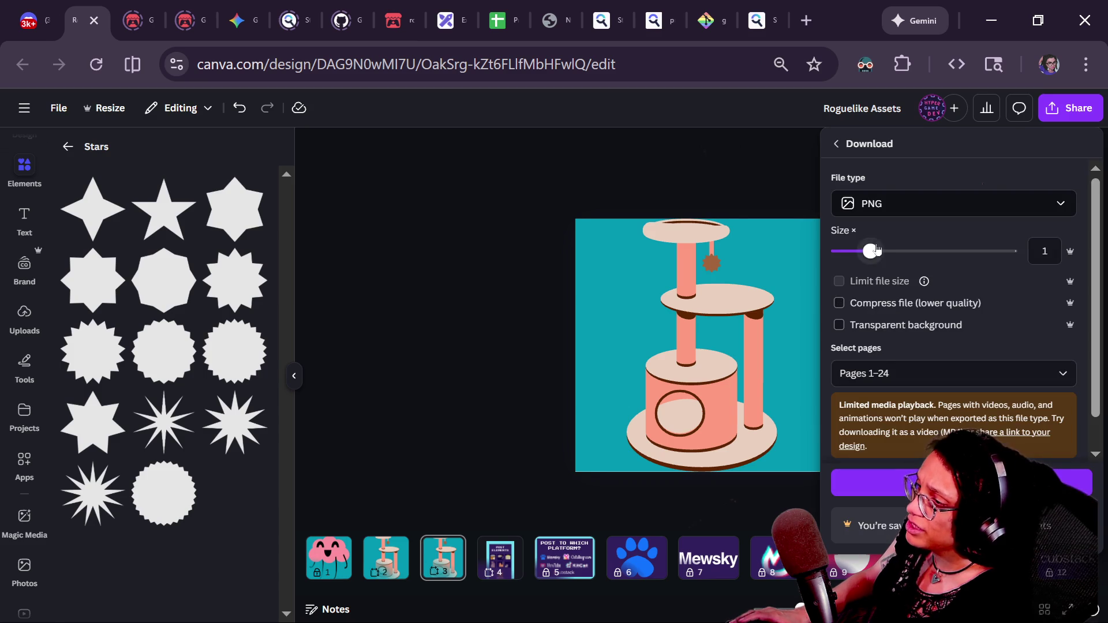
{"action": "left_click", "coordinate": [883, 326]}
{"action": "left_click", "coordinate": [883, 374]}
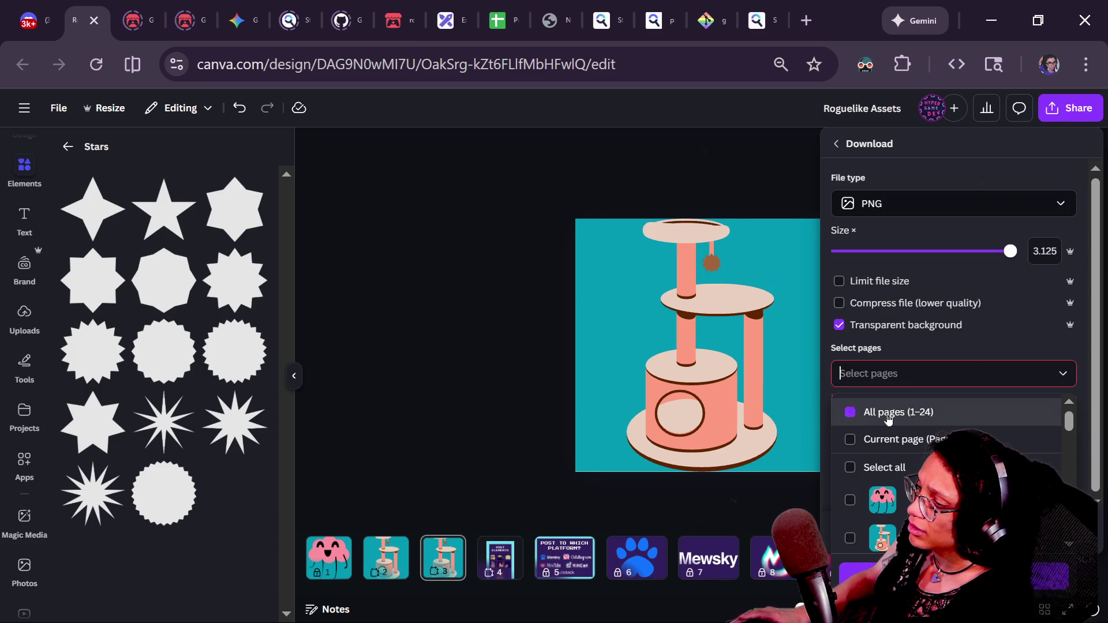
{"action": "left_click", "coordinate": [894, 447]}
{"action": "key", "text": "Escape"}
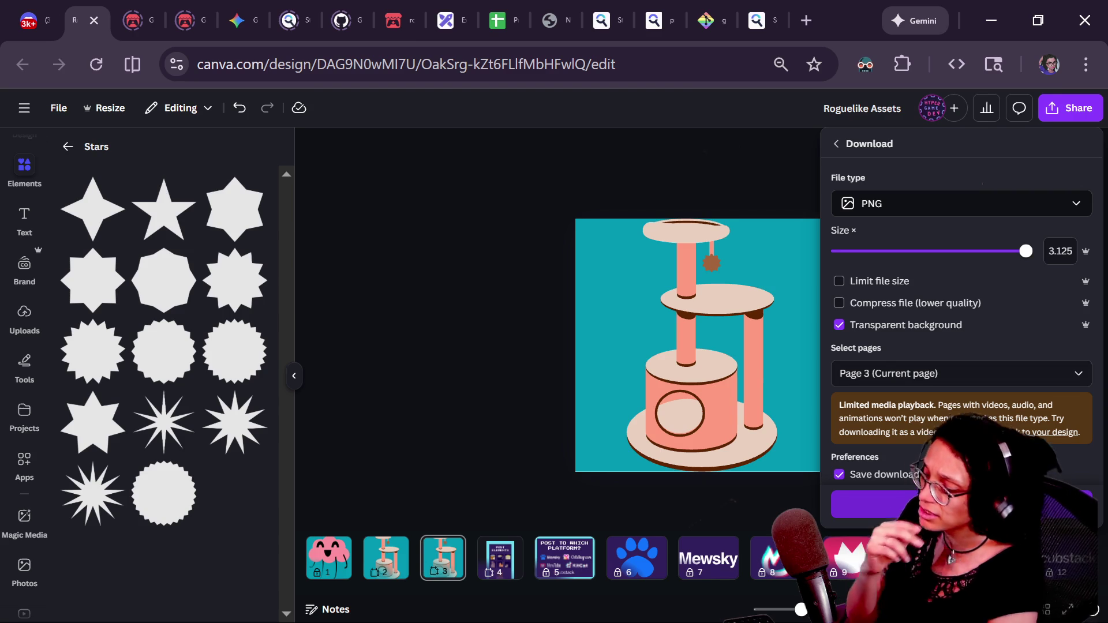
{"action": "mouse_move", "coordinate": [999, 261]}
{"action": "left_mouse_down"}
{"action": "mouse_move", "coordinate": [879, 277]}
{"action": "mouse_move", "coordinate": [1030, 271]}
{"action": "left_mouse_up"}
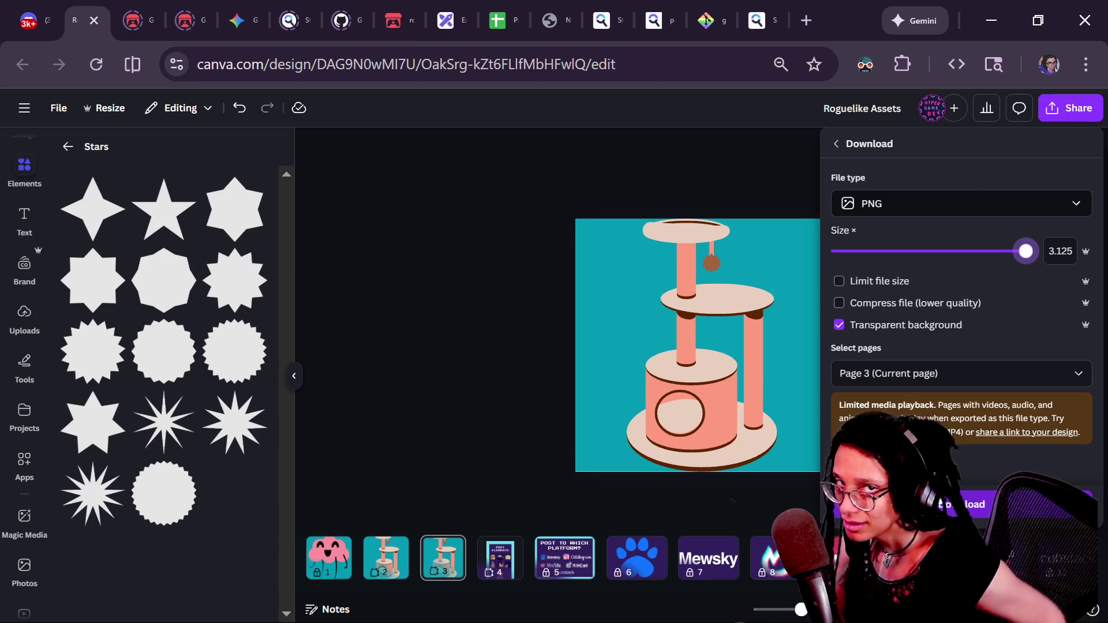
{"action": "left_click", "coordinate": [961, 504]}
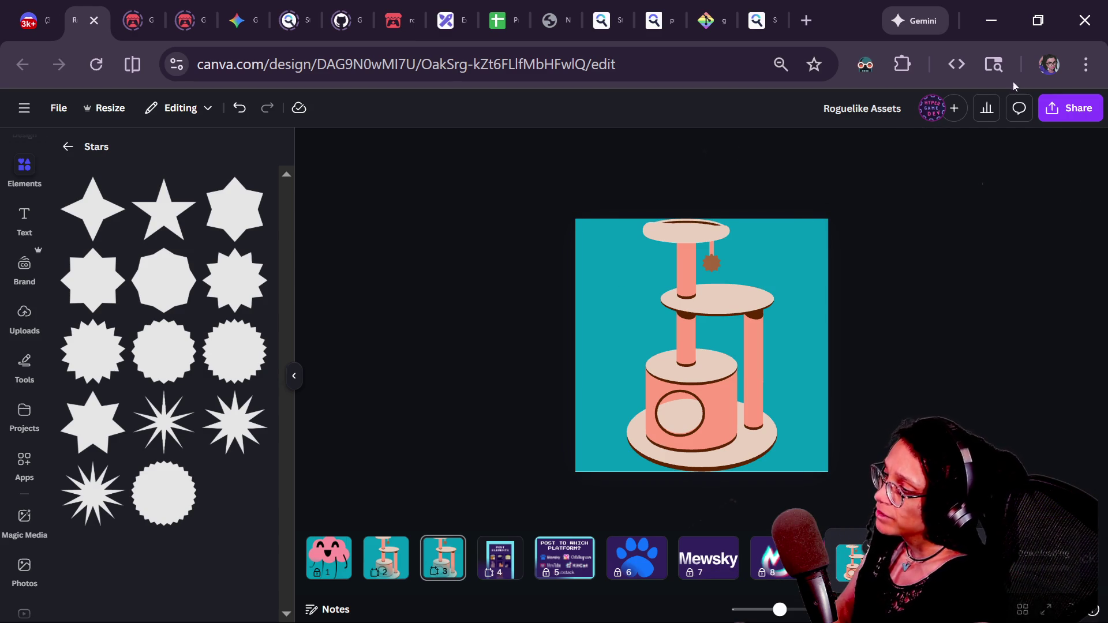
{"action": "left_click", "coordinate": [1049, 110]}
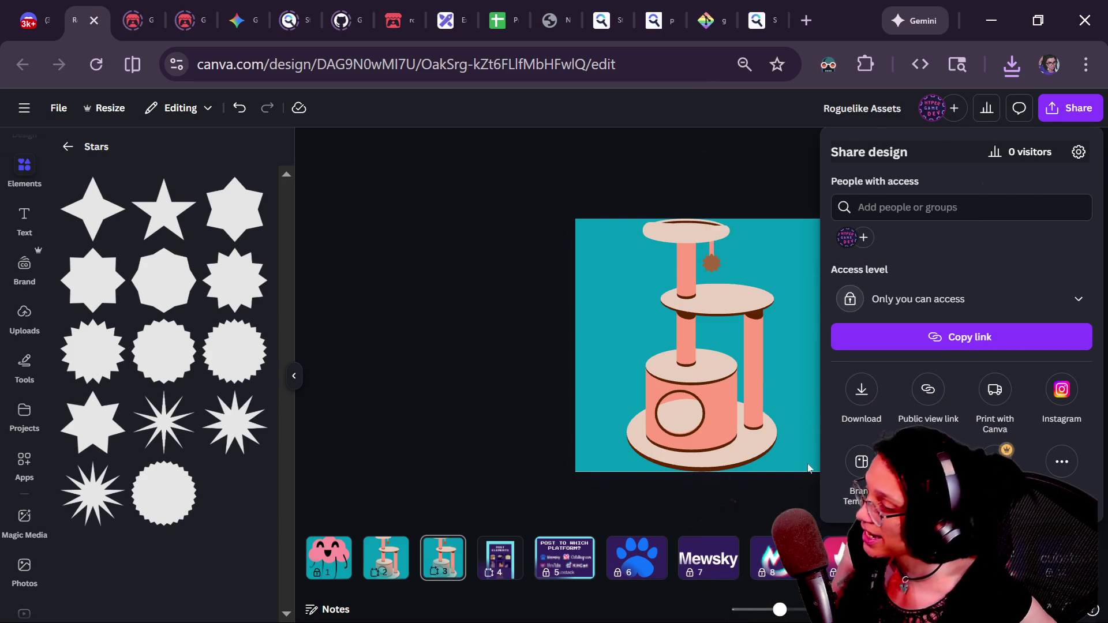
{"action": "left_click", "coordinate": [467, 355]}
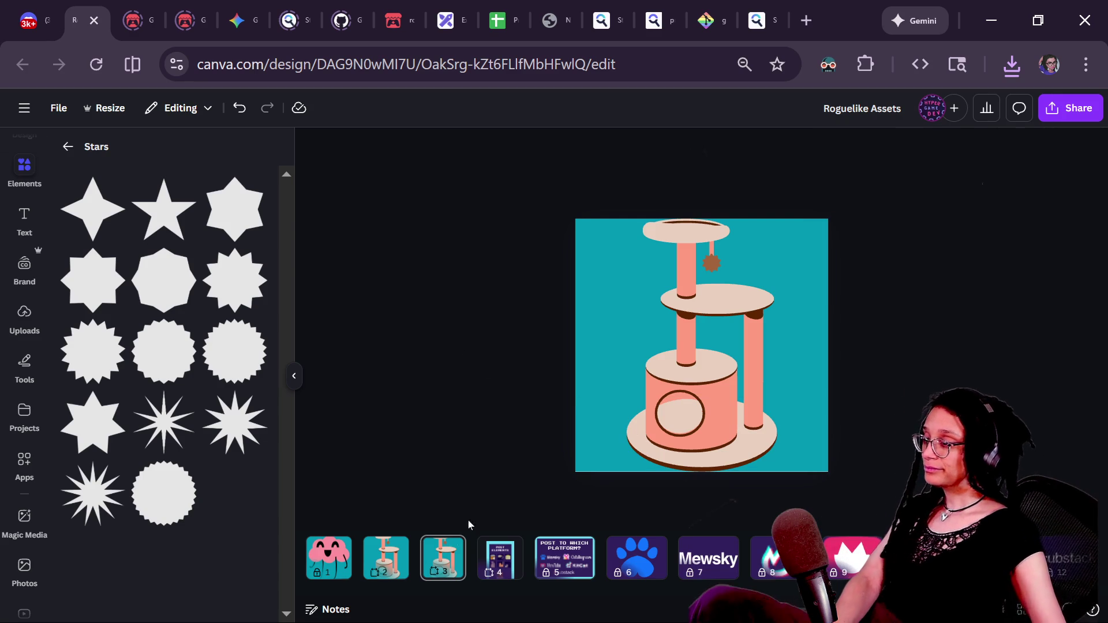
- Switch to page 2 and check recent downloads, restoring the accidentally deleted cat-tree image
{"action": "mouse_move", "coordinate": [376, 530]}
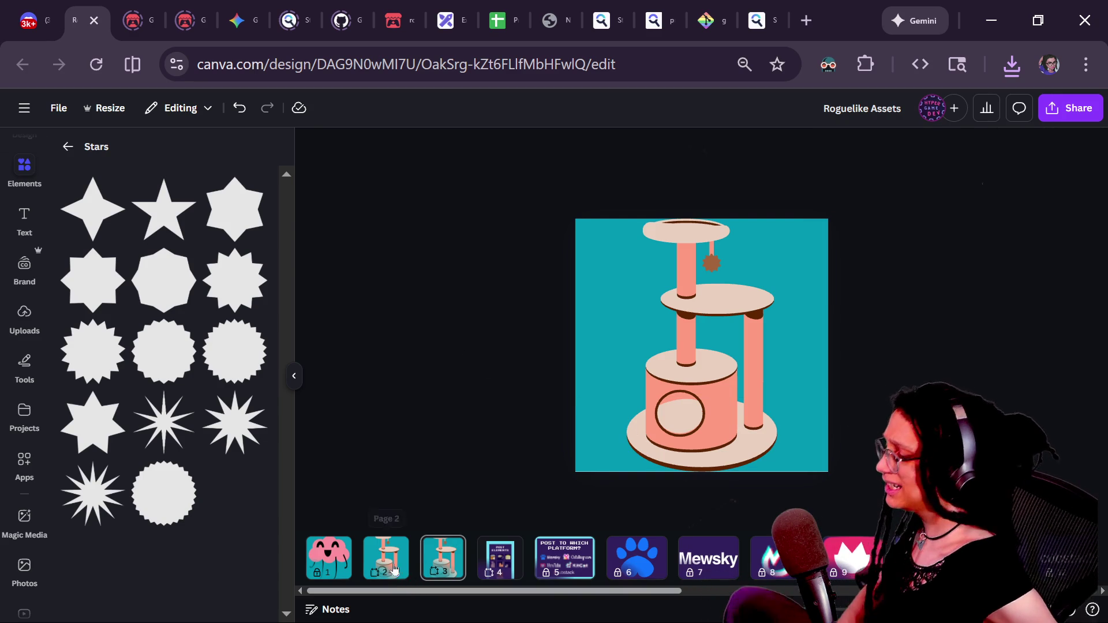
{"action": "left_click", "coordinate": [386, 548]}
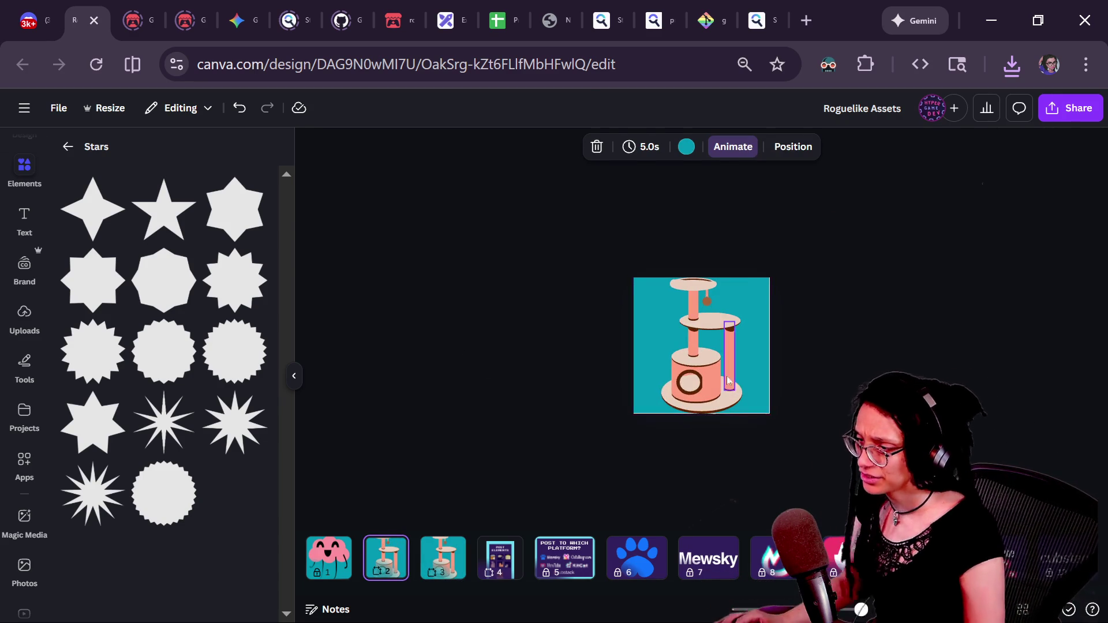
{"action": "left_click", "coordinate": [710, 324]}
{"action": "key", "text": "Delete"}
{"action": "left_click", "coordinate": [1014, 63]}
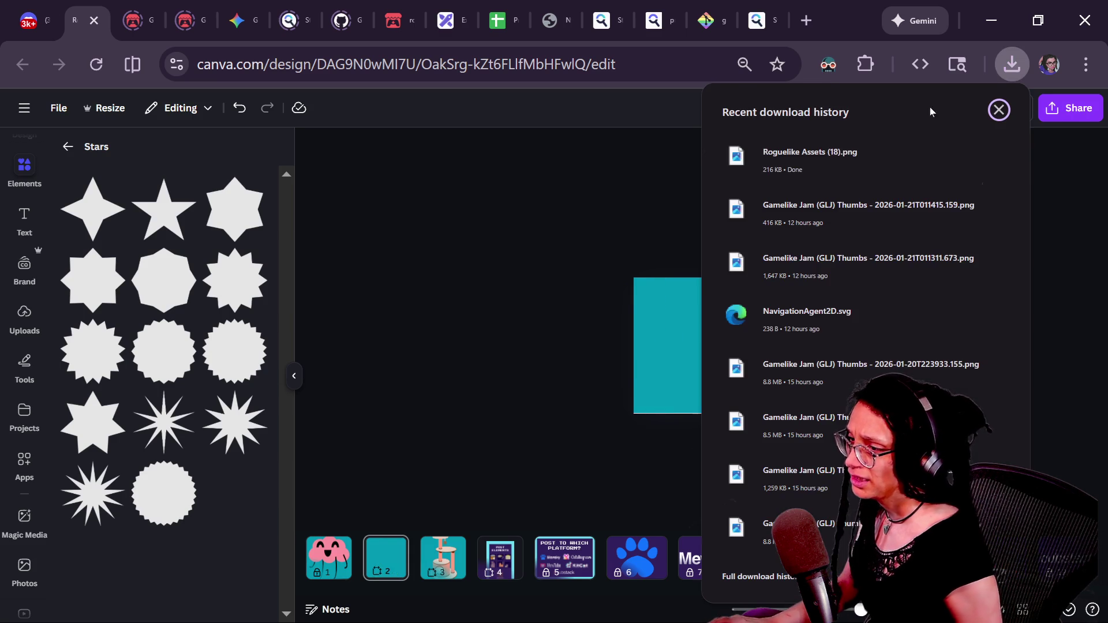
{"action": "key", "text": "ctrl+z"}
{"action": "left_click", "coordinate": [577, 377]}
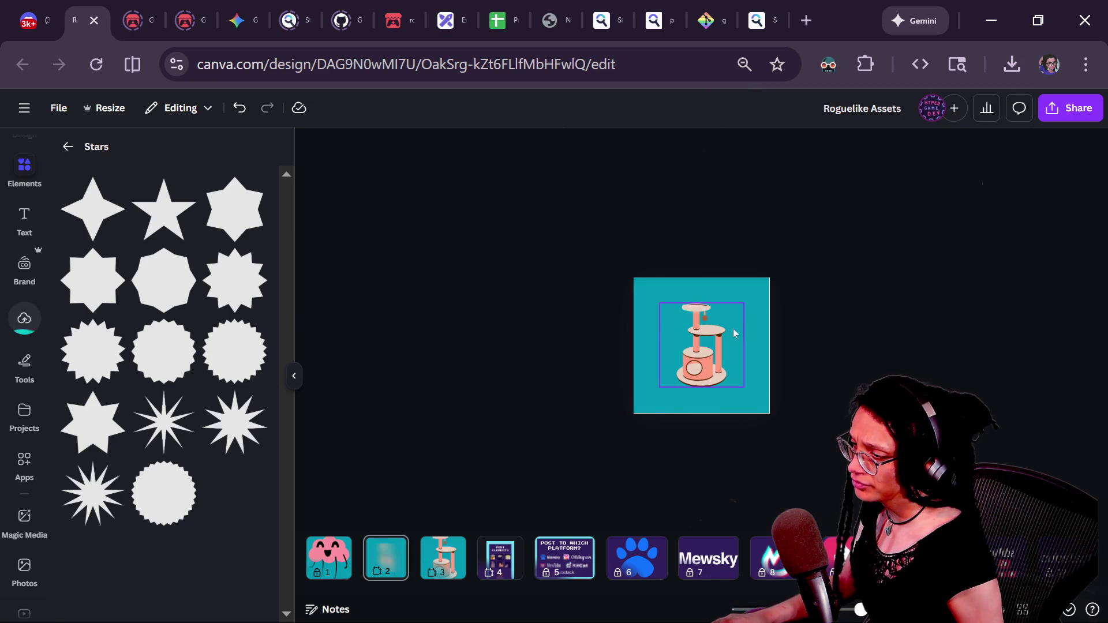
- Enlarge the cat-tree image to fill the teal page, undoing the oversized attempt
{"action": "left_click", "coordinate": [737, 322]}
{"action": "mouse_move", "coordinate": [744, 303]}
{"action": "left_mouse_down"}
{"action": "mouse_move", "coordinate": [774, 272]}
{"action": "mouse_move", "coordinate": [767, 283]}
{"action": "left_mouse_up"}
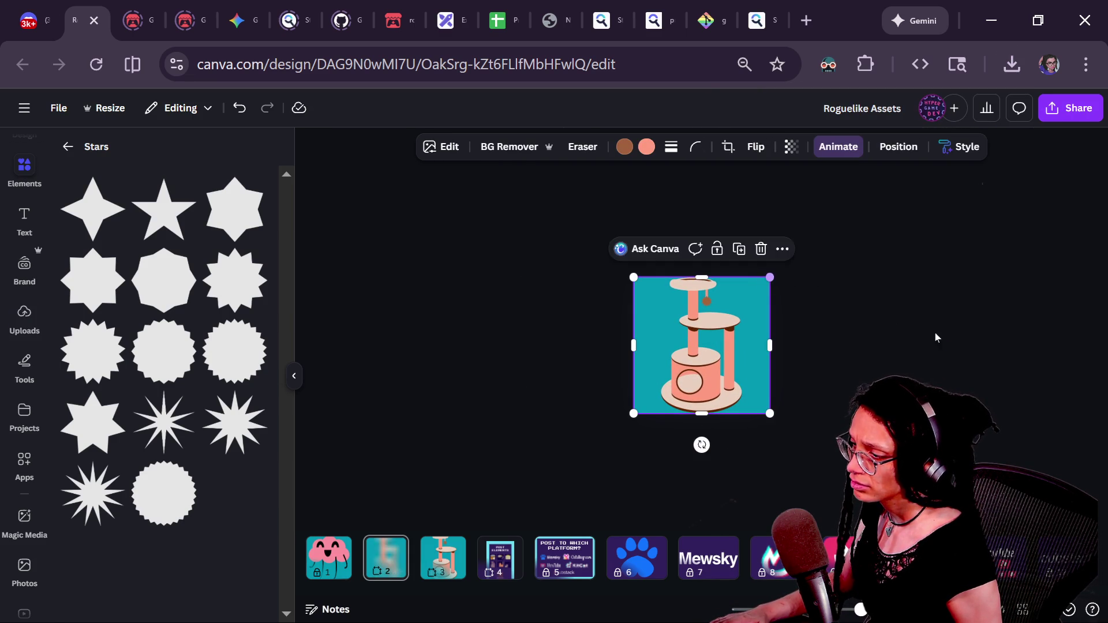
{"action": "left_click", "coordinate": [951, 343]}
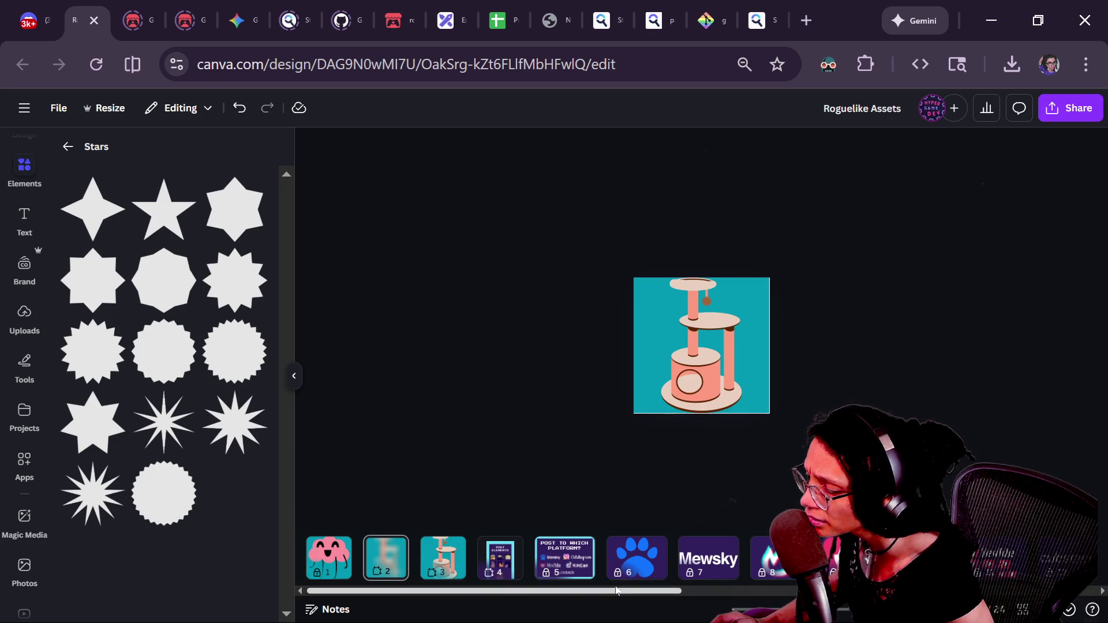
{"action": "left_click", "coordinate": [722, 375]}
{"action": "left_click_drag", "start_coordinate": [770, 278], "coordinate": [1071, 23]}
{"action": "left_click_drag", "start_coordinate": [871, 302], "coordinate": [754, 385]}
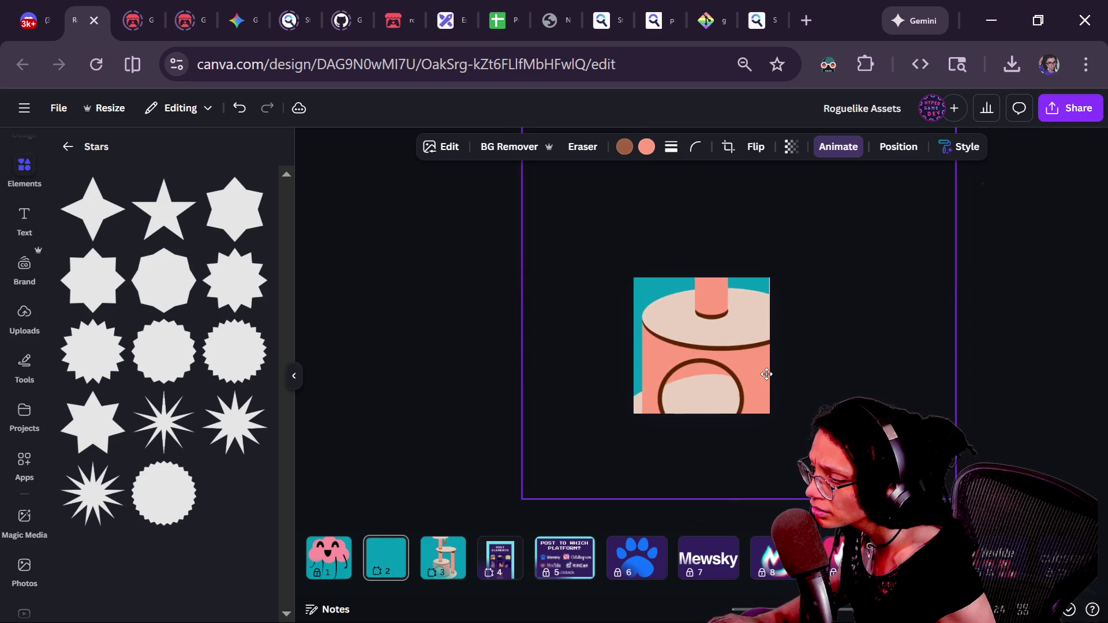
{"action": "key", "text": "ctrl+z"}
{"action": "key", "text": "ctrl+z"}
{"action": "left_click", "coordinate": [925, 308]}
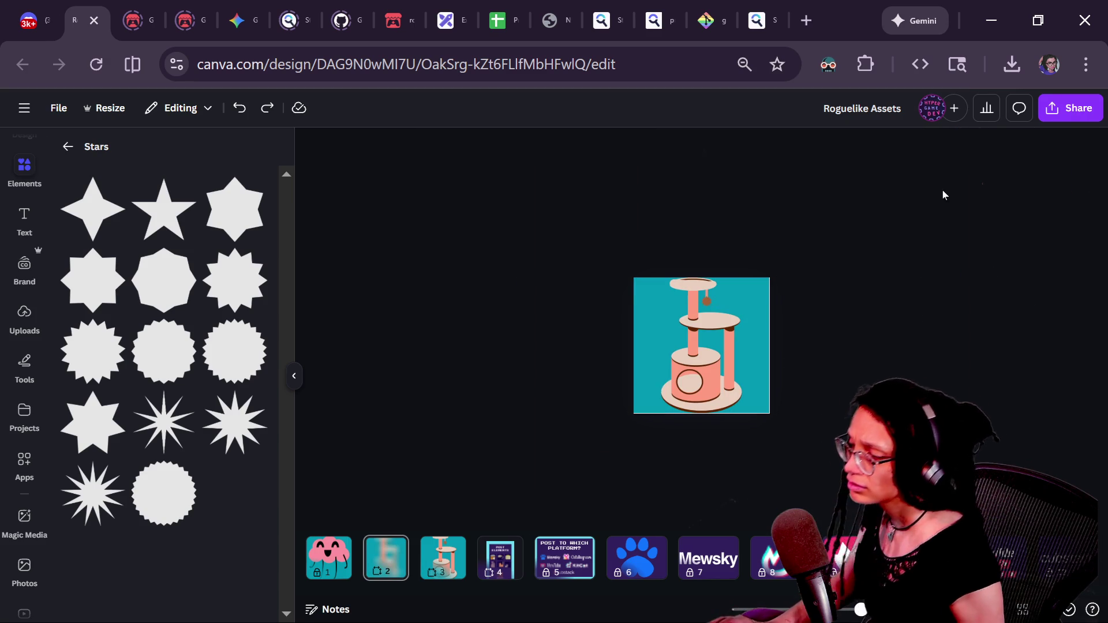
- Glance at the Twitch chat and the itch.io roguelike-wip page
{"action": "left_click", "coordinate": [1050, 118]}
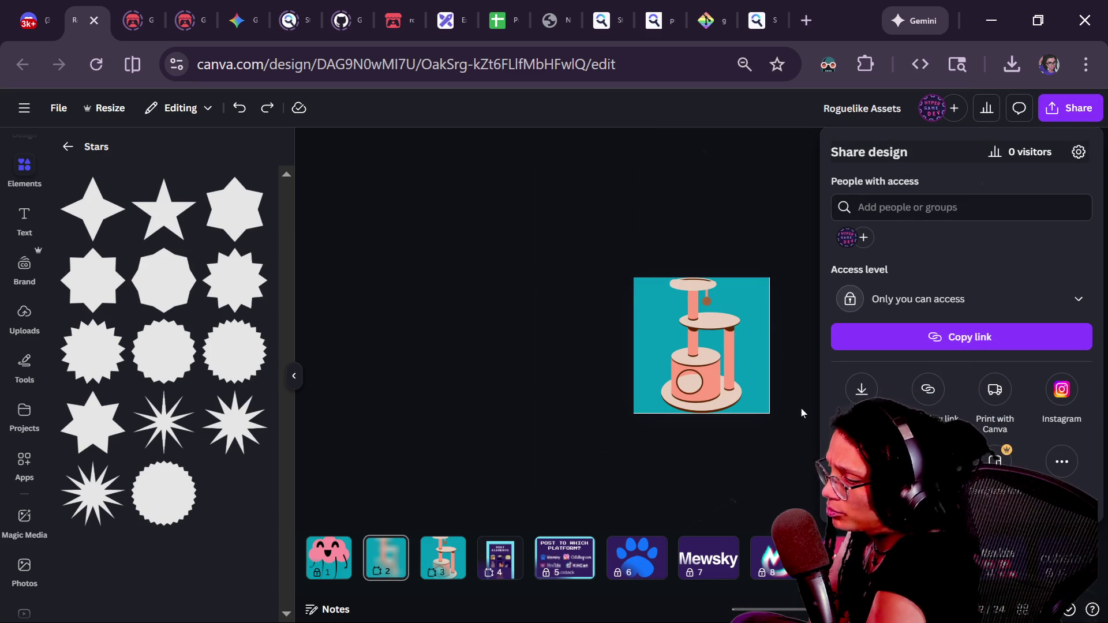
{"action": "left_click", "coordinate": [577, 414]}
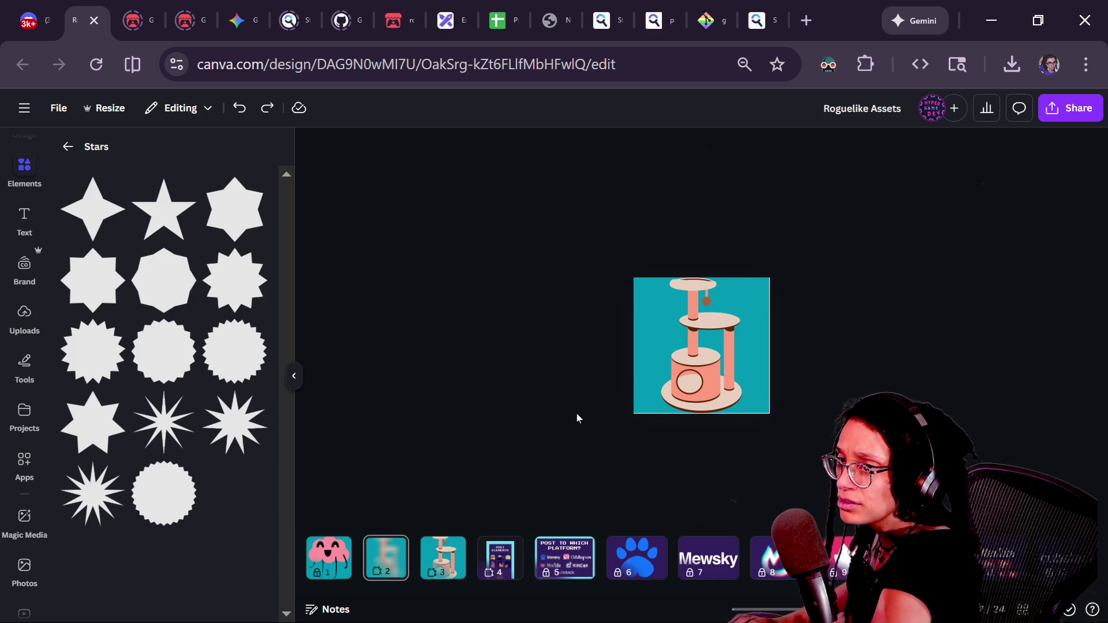
{"action": "key", "text": "alt+Tab"}
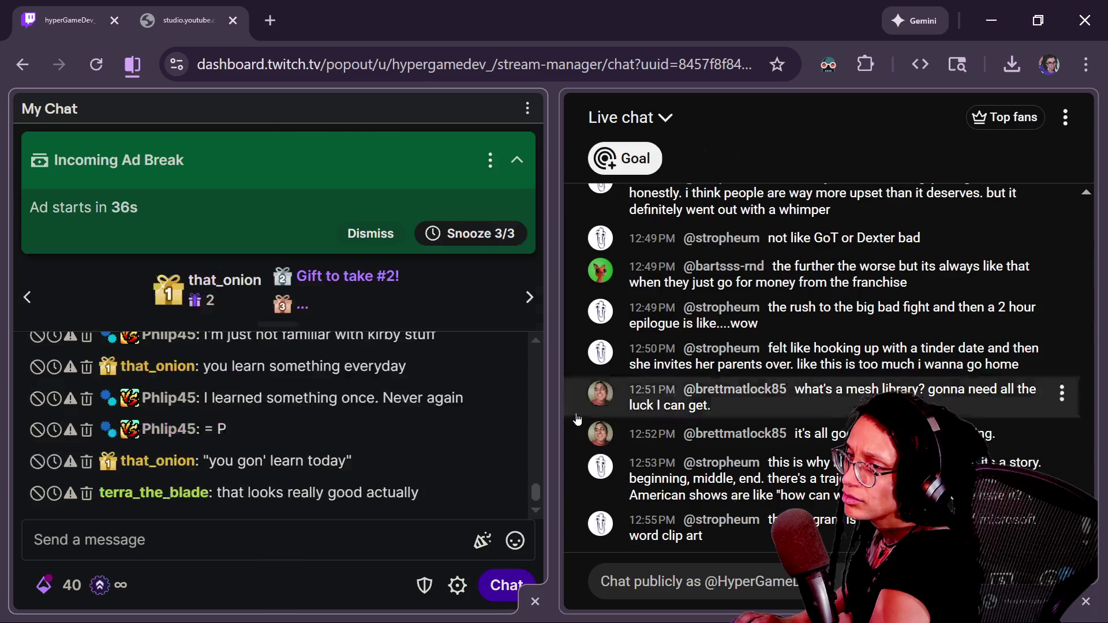
{"action": "mouse_move", "coordinate": [437, 421]}
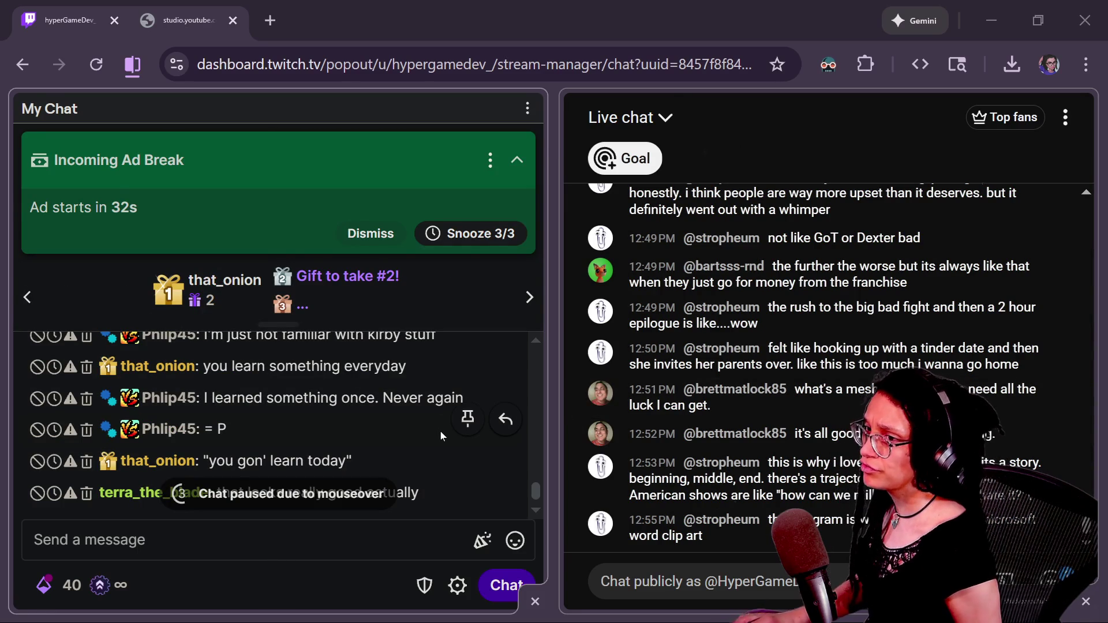
{"action": "key", "text": "alt+Tab"}
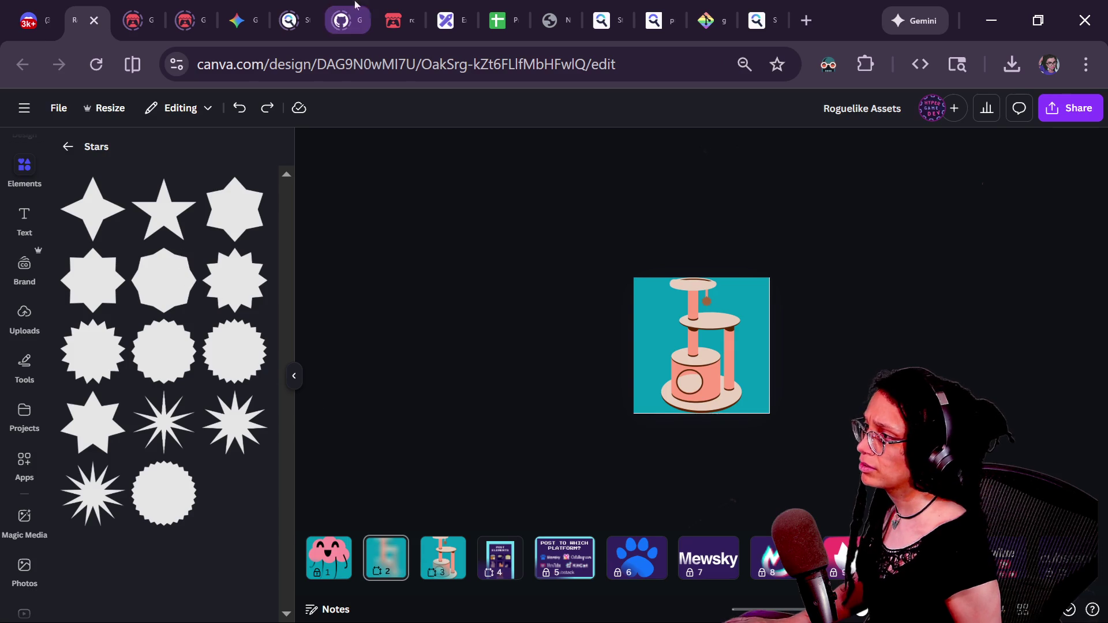
{"action": "left_click", "coordinate": [397, 20]}
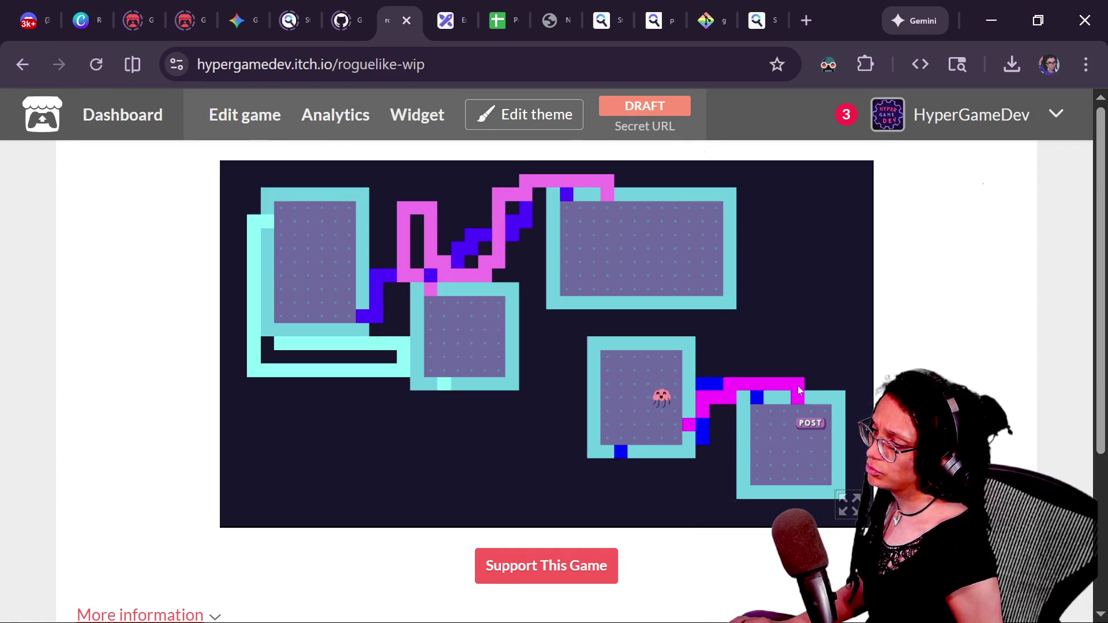
{"action": "key", "text": "alt+Tab"}
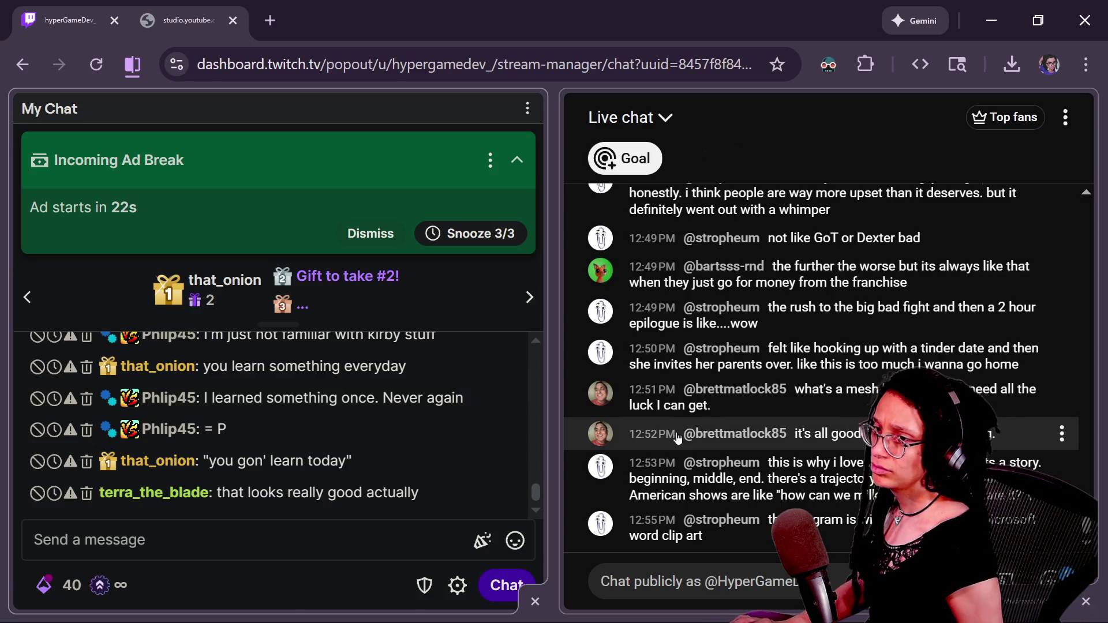
{"action": "key", "text": "alt+Tab"}
- Back in Canva, set the transparent PNG download size to 1.875
{"action": "left_click", "coordinate": [87, 20]}
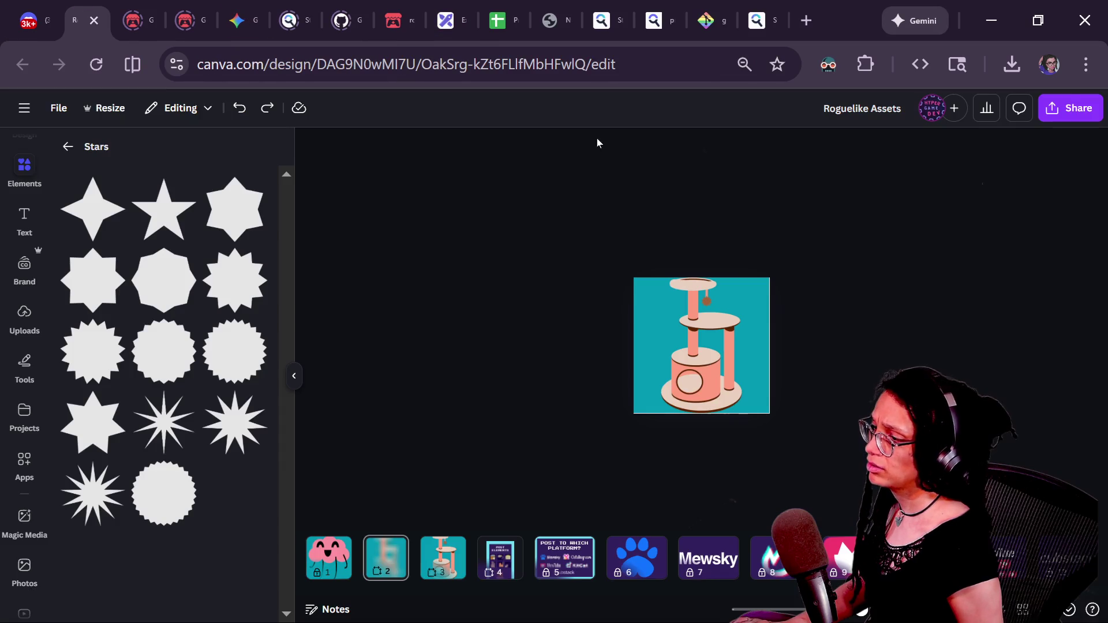
{"action": "left_click", "coordinate": [1071, 108]}
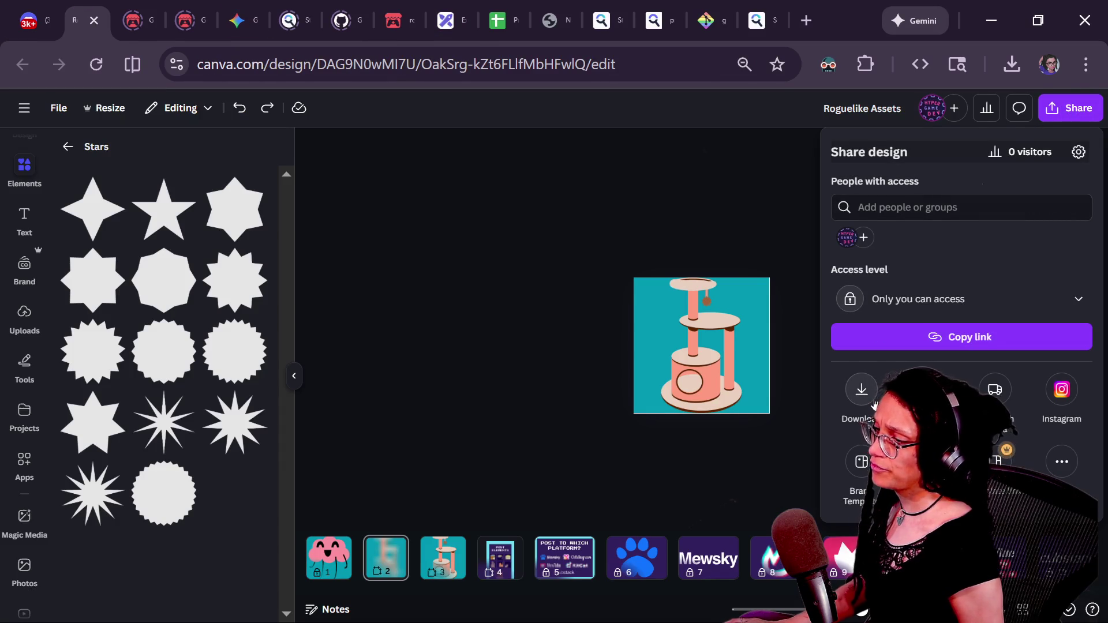
{"action": "left_click", "coordinate": [868, 398]}
{"action": "left_click_drag", "start_coordinate": [1002, 265], "coordinate": [886, 281]}
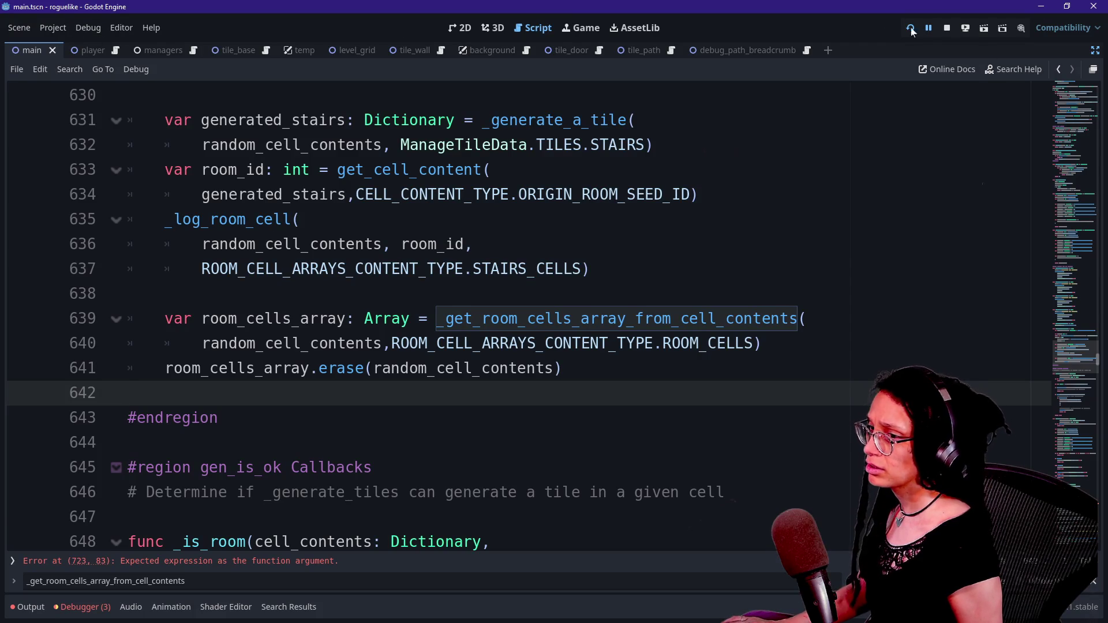
- Show Godot's scene and FileSystem docks beside the script and browse the project files
{"action": "left_click", "coordinate": [1097, 50]}
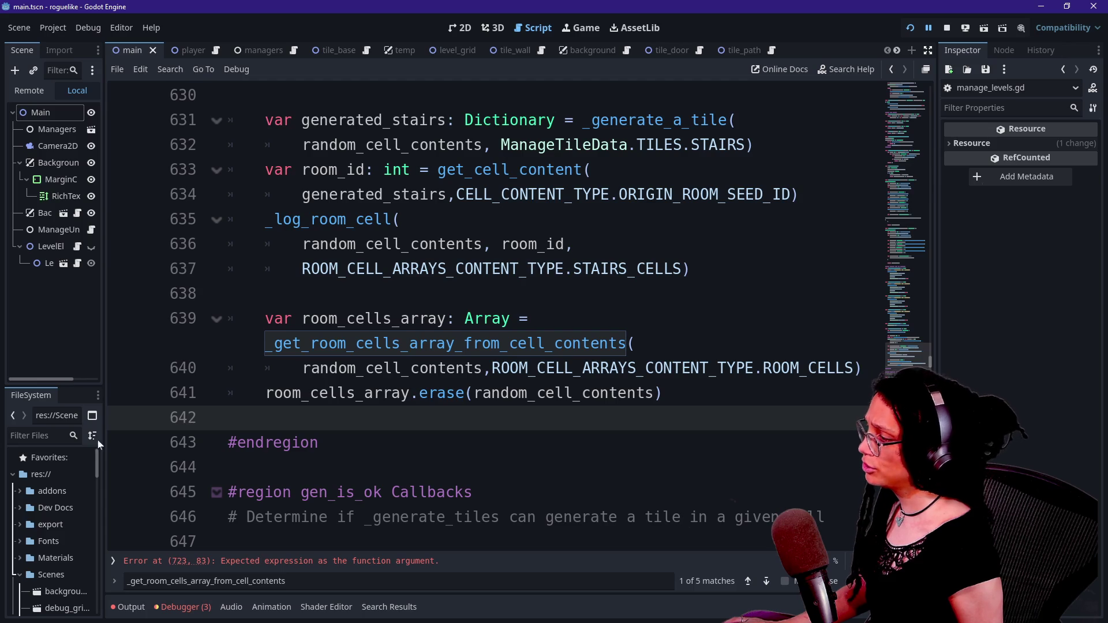
{"action": "left_click_drag", "start_coordinate": [105, 505], "coordinate": [230, 508]}
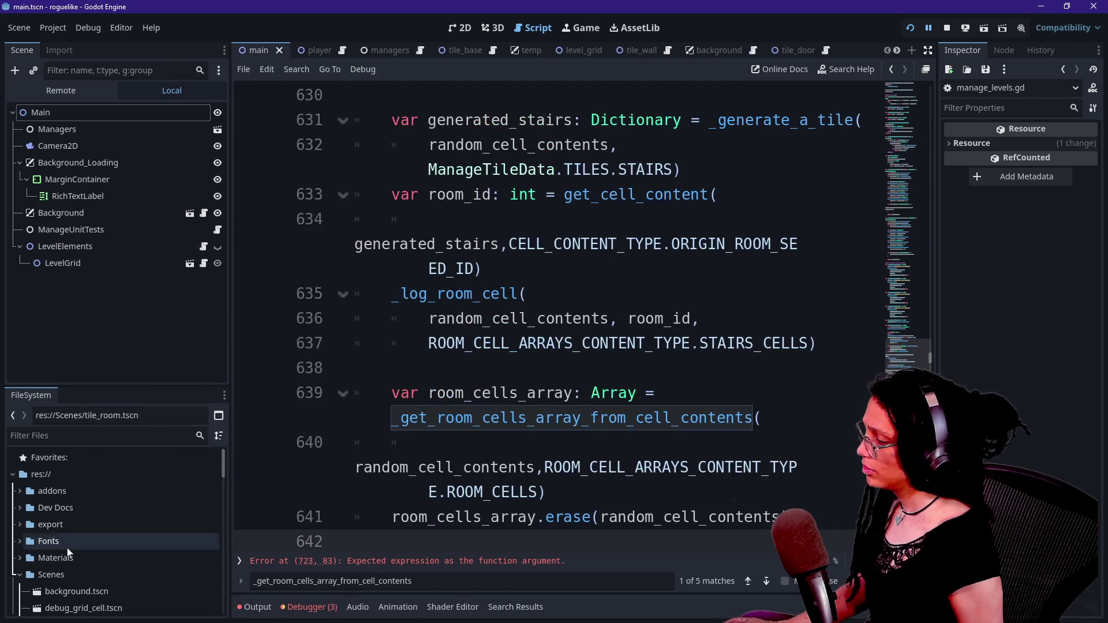
{"action": "scroll", "coordinate": [77, 524], "scroll_direction": "down", "scroll_amount": 5}
{"action": "mouse_move", "coordinate": [82, 501]}
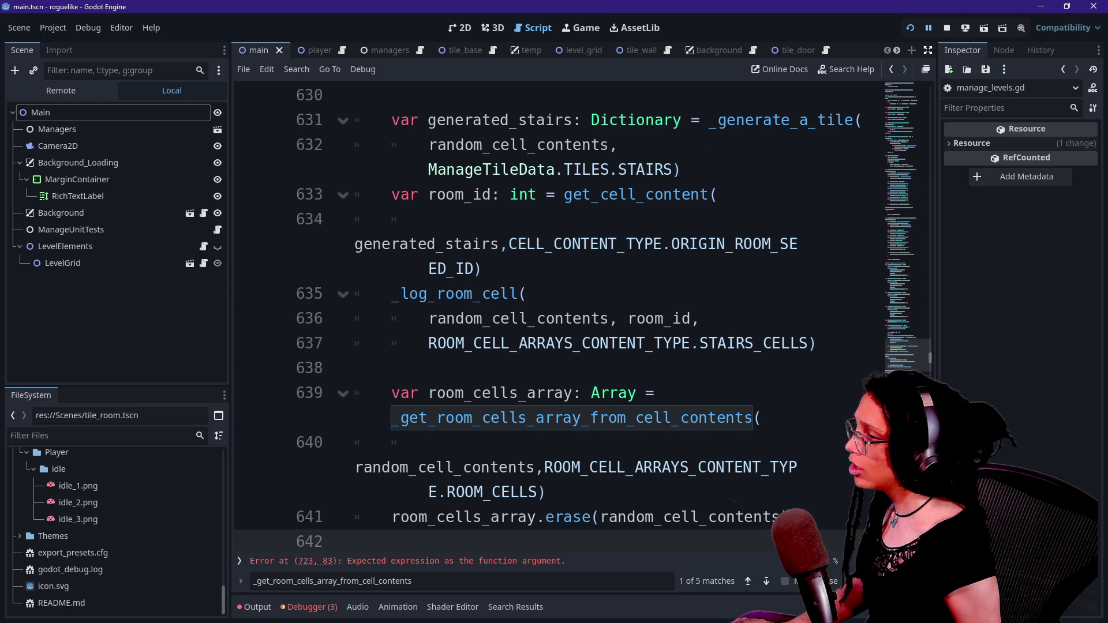
- Return to the itch.io roguelike-wip page and move the player one tile left
{"action": "key", "text": "alt+Tab"}
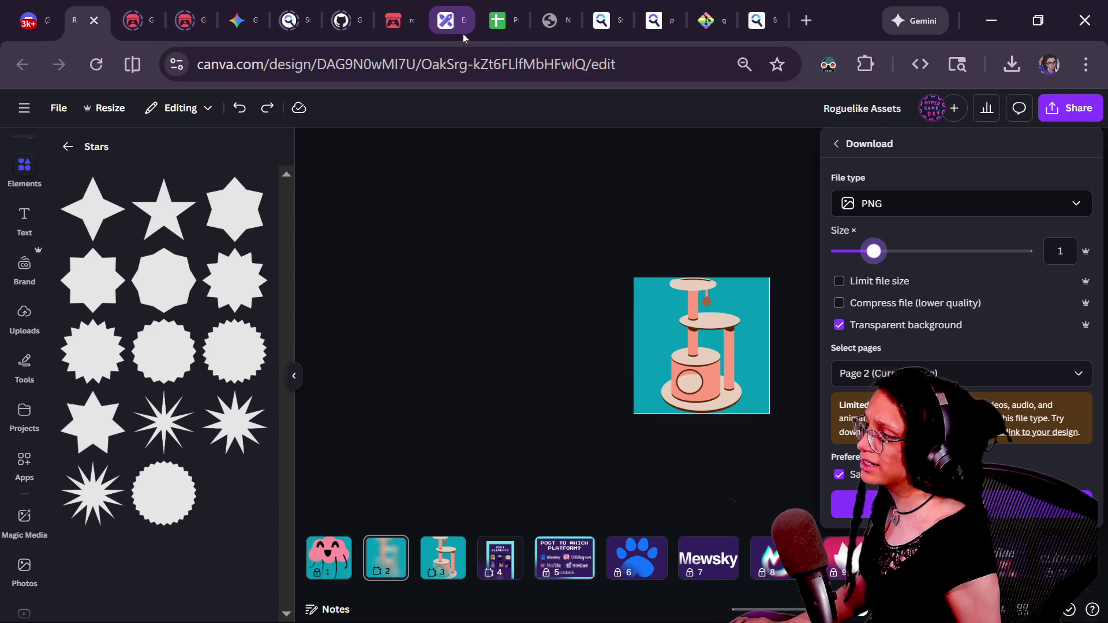
{"action": "left_click", "coordinate": [398, 20]}
{"action": "key", "text": "Left"}
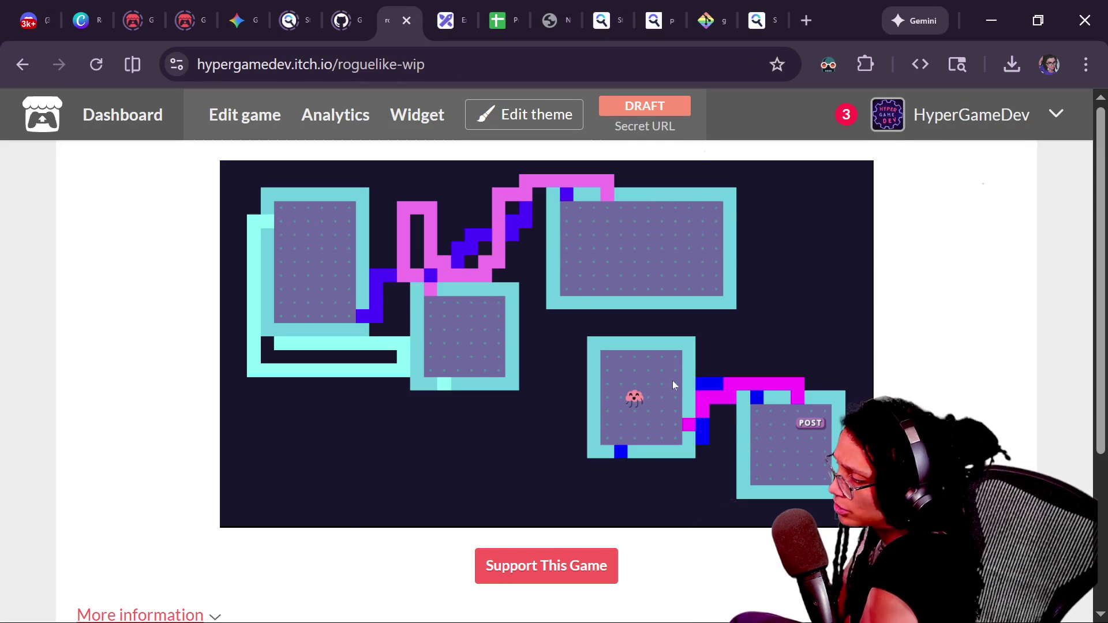
- Play the roguelike in fullscreen, walking the player through the generated rooms with arrow keys
{"action": "left_click", "coordinate": [843, 503]}
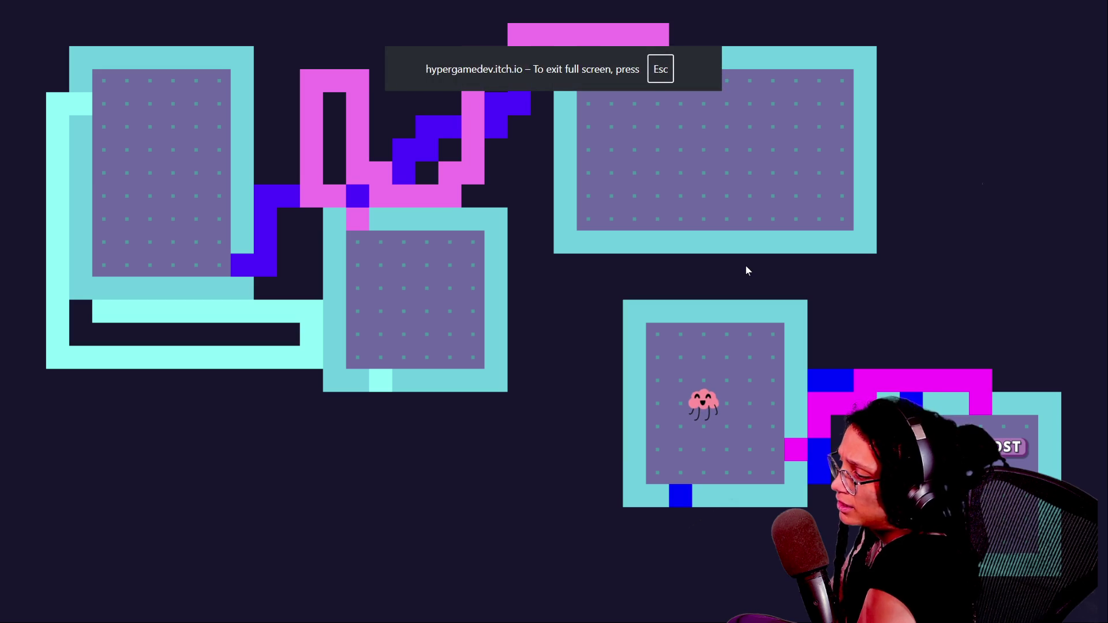
{"action": "key", "text": "Left"}
{"action": "key", "text": "Up"}
{"action": "key", "text": "Right"}
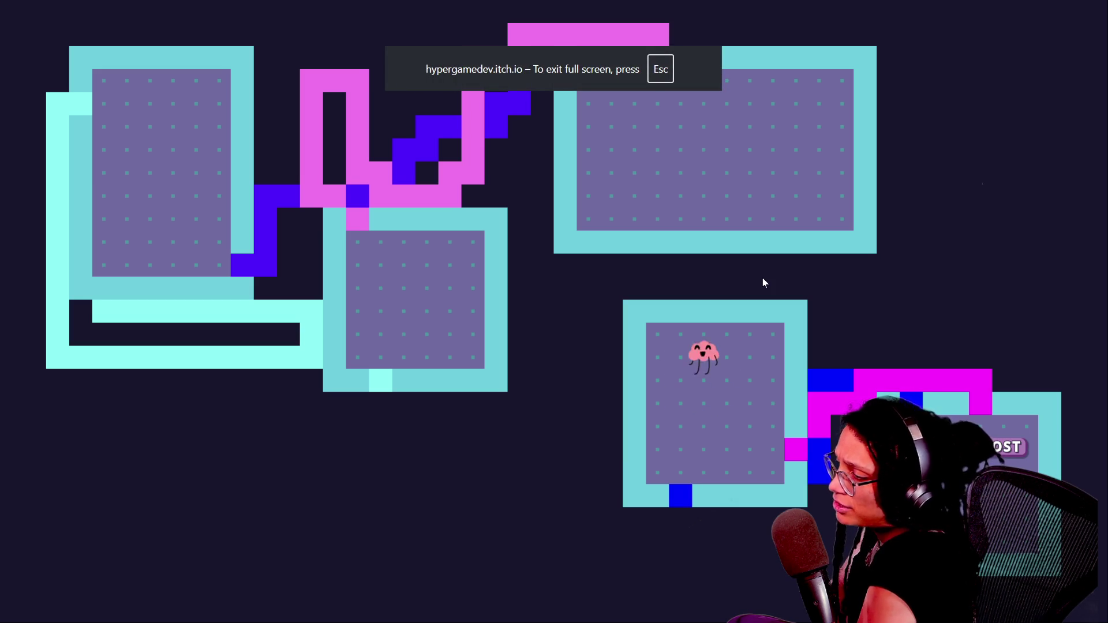
{"action": "key", "text": "Down"}
{"action": "key", "text": "Up"}
{"action": "key", "text": "Left"}
{"action": "key", "text": "Left"}
{"action": "key", "text": "Down"}
{"action": "key", "text": "Left"}
{"action": "key", "text": "Left"}
{"action": "key", "text": "Up"}
{"action": "key", "text": "Right"}
{"action": "key", "text": "Right"}
{"action": "key", "text": "Right"}
{"action": "key", "text": "Right"}
{"action": "key", "text": "Down"}
{"action": "key", "text": "Down"}
{"action": "key", "text": "Down"}
{"action": "key", "text": "Up"}
{"action": "key", "text": "Up"}
{"action": "key", "text": "Up"}
{"action": "key", "text": "Left"}
{"action": "key", "text": "Left"}
{"action": "key", "text": "Up"}
{"action": "key", "text": "Up"}
{"action": "key", "text": "Left"}
{"action": "key", "text": "Down"}
{"action": "key", "text": "Down"}
{"action": "key", "text": "Down"}
{"action": "key", "text": "Right"}
{"action": "key", "text": "Right"}
{"action": "key", "text": "Down"}
{"action": "key", "text": "Down"}
{"action": "key", "text": "Down"}
{"action": "key", "text": "Left"}
{"action": "key", "text": "Left"}
{"action": "key", "text": "Up"}
{"action": "key", "text": "Up"}
{"action": "key", "text": "Up"}
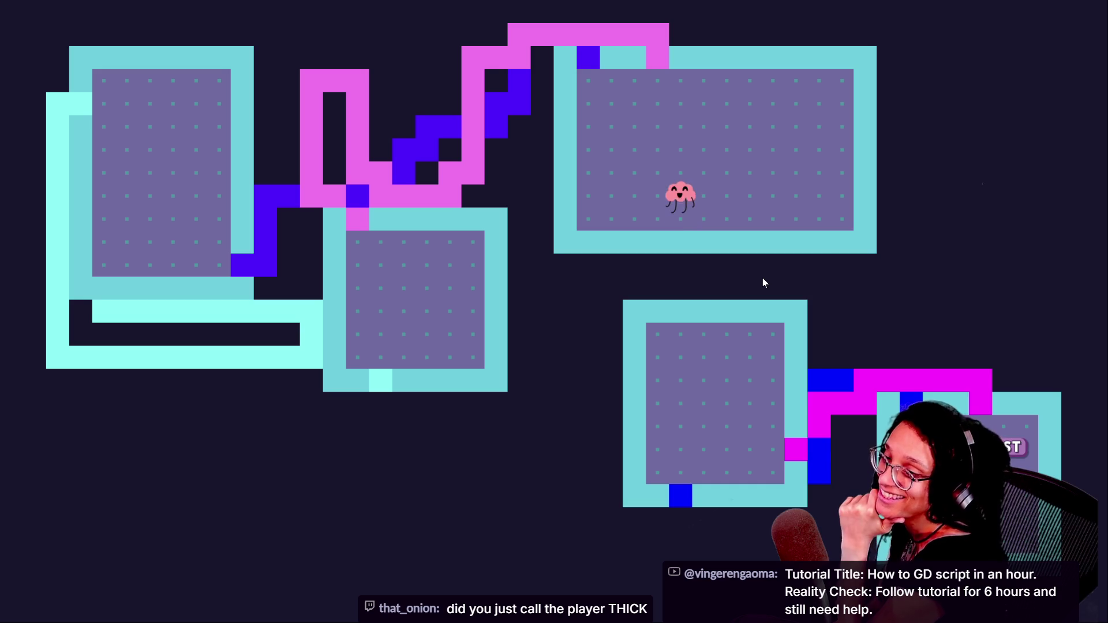
{"action": "key", "text": "Down"}
{"action": "key", "text": "Down"}
{"action": "key", "text": "Down"}
{"action": "key", "text": "Down"}
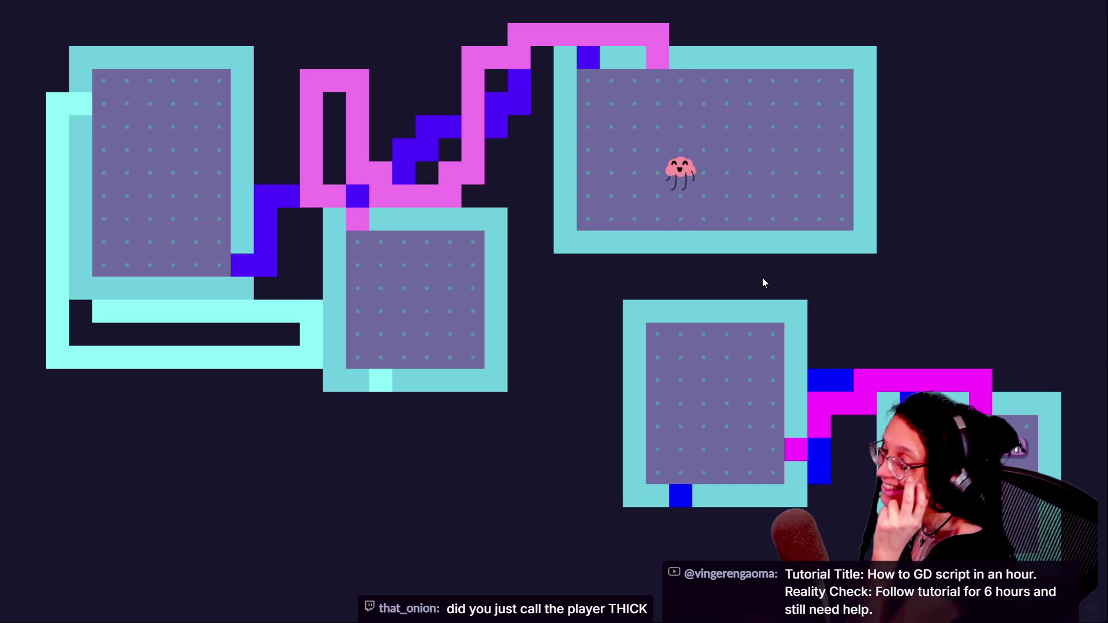
{"action": "key", "text": "Down"}
{"action": "key", "text": "Down"}
{"action": "key", "text": "Up"}
{"action": "key", "text": "Up"}
{"action": "key", "text": "Down"}
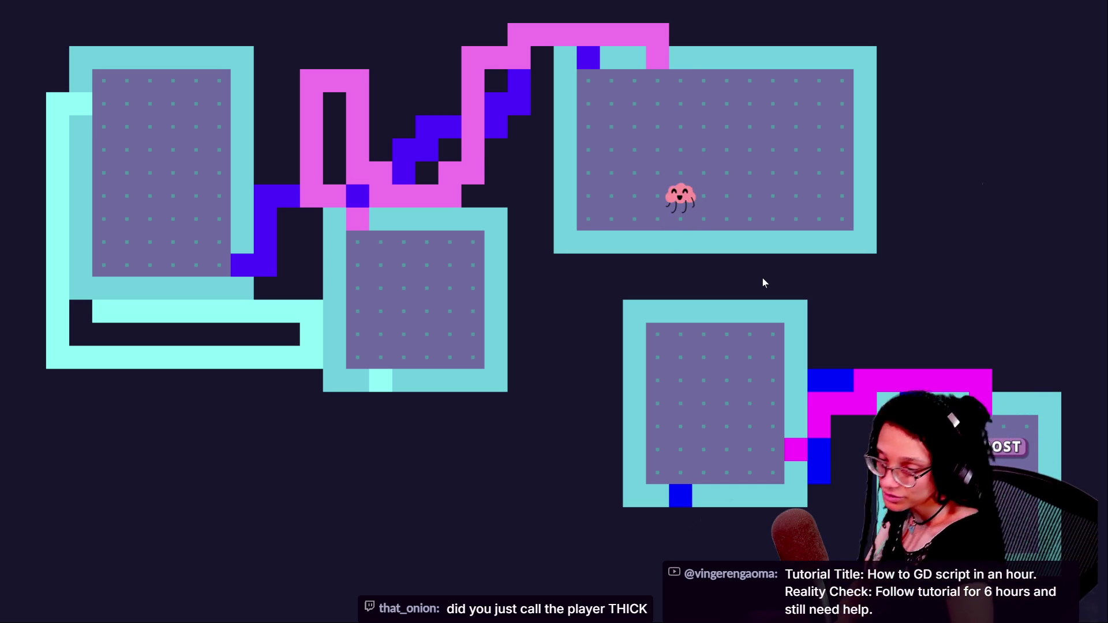
{"action": "key", "text": "Down"}
{"action": "key", "text": "Down"}
{"action": "key", "text": "Down"}
{"action": "key", "text": "Down"}
{"action": "key", "text": "Up"}
{"action": "key", "text": "Up"}
{"action": "key", "text": "Up"}
{"action": "key", "text": "Up"}
{"action": "key", "text": "Left"}
{"action": "key", "text": "Left"}
{"action": "key", "text": "Left"}
{"action": "key", "text": "Left"}
{"action": "key", "text": "Right"}
{"action": "key", "text": "Right"}
{"action": "key", "text": "Right"}
{"action": "key", "text": "Right"}
{"action": "key", "text": "Right"}
{"action": "key", "text": "Left"}
- Exit fullscreen, check the stream chat, and return to the Canva design
{"action": "mouse_move", "coordinate": [556, 35]}
{"action": "left_click", "coordinate": [554, 67]}
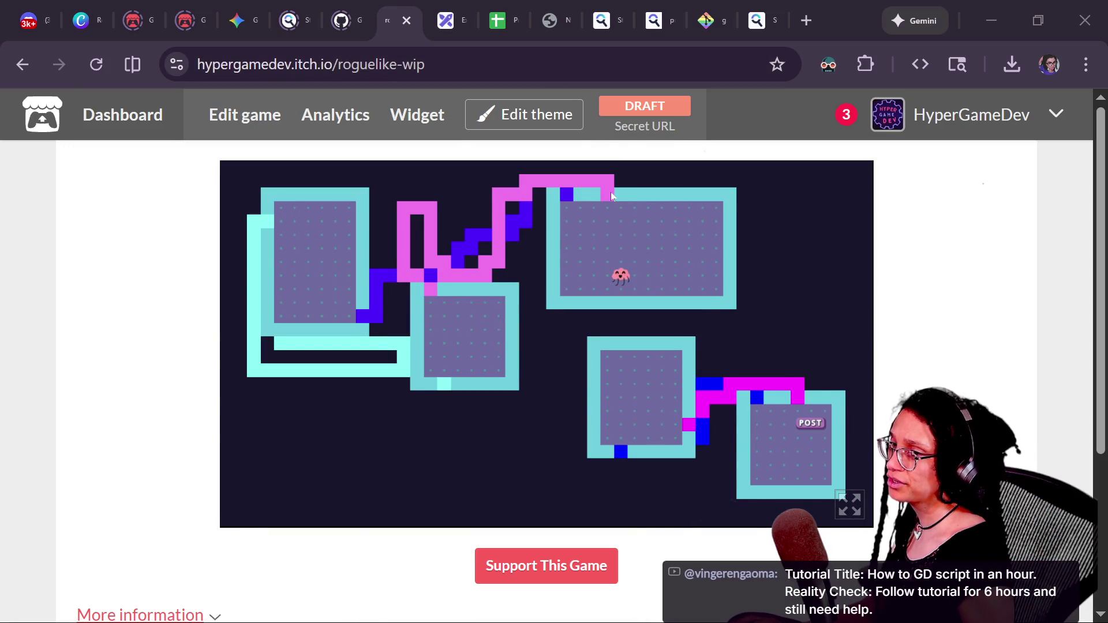
{"action": "key", "text": "alt+Tab"}
{"action": "key", "text": "alt+Tab"}
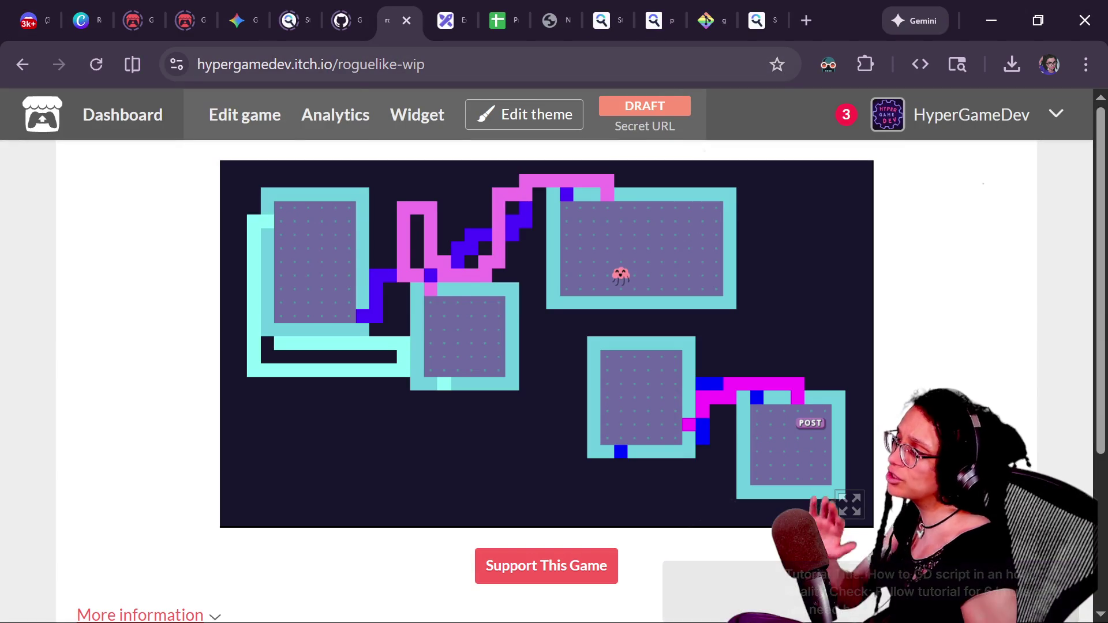
{"action": "left_click", "coordinate": [87, 20]}
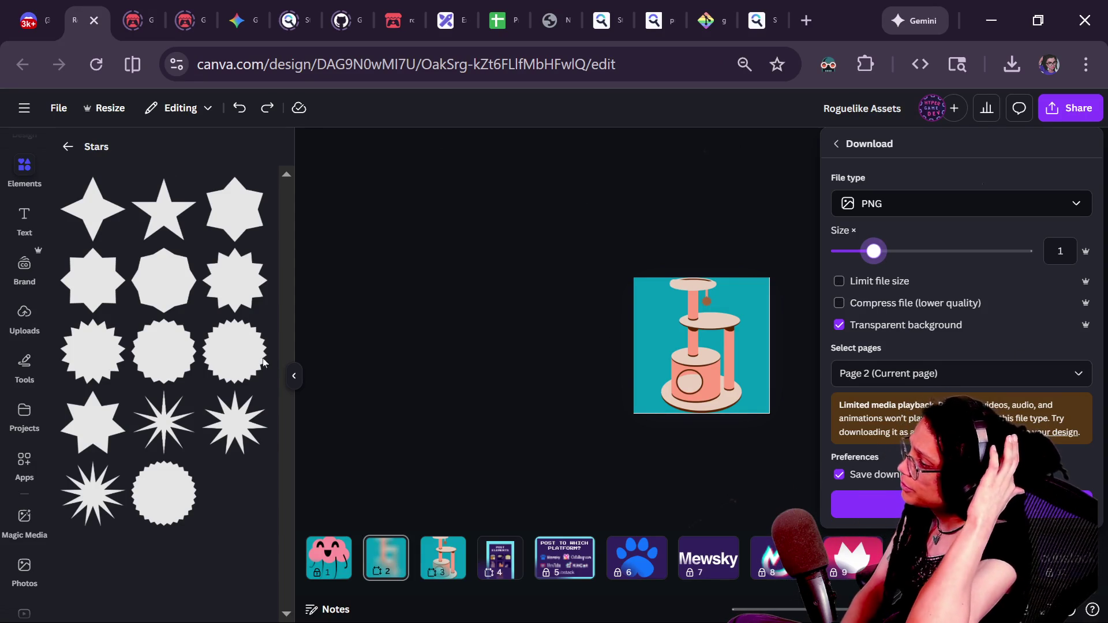
- Reopen the download settings for page 2's cat tree
{"action": "left_click", "coordinate": [380, 564]}
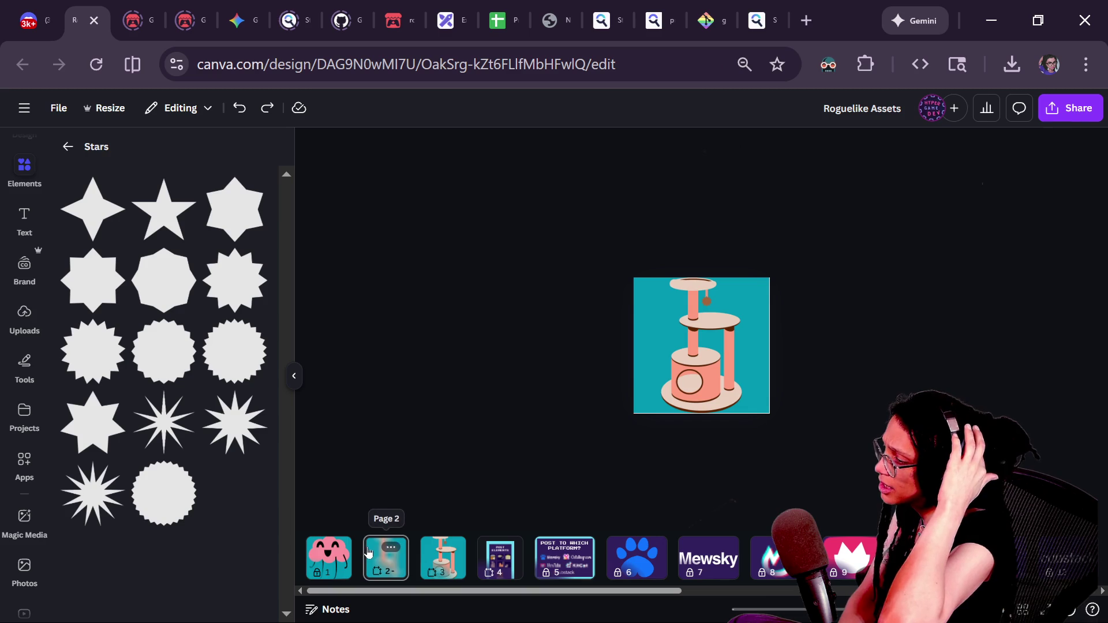
{"action": "left_click", "coordinate": [1069, 109]}
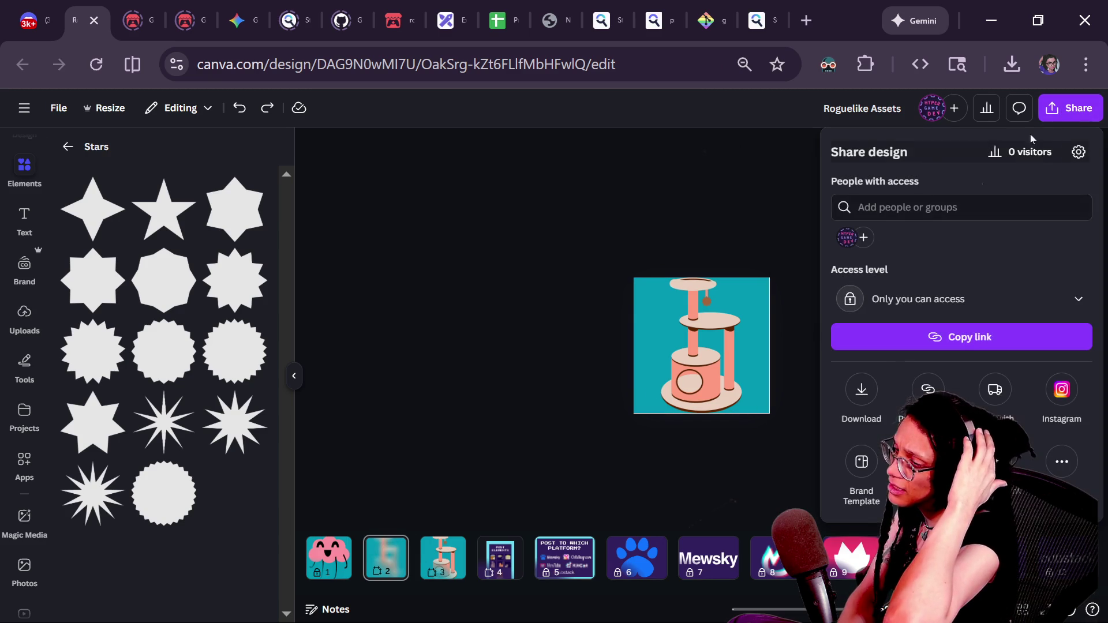
{"action": "left_click", "coordinate": [854, 394]}
{"action": "left_click_drag", "start_coordinate": [875, 257], "coordinate": [882, 262]}
{"action": "type", "text": "40"}
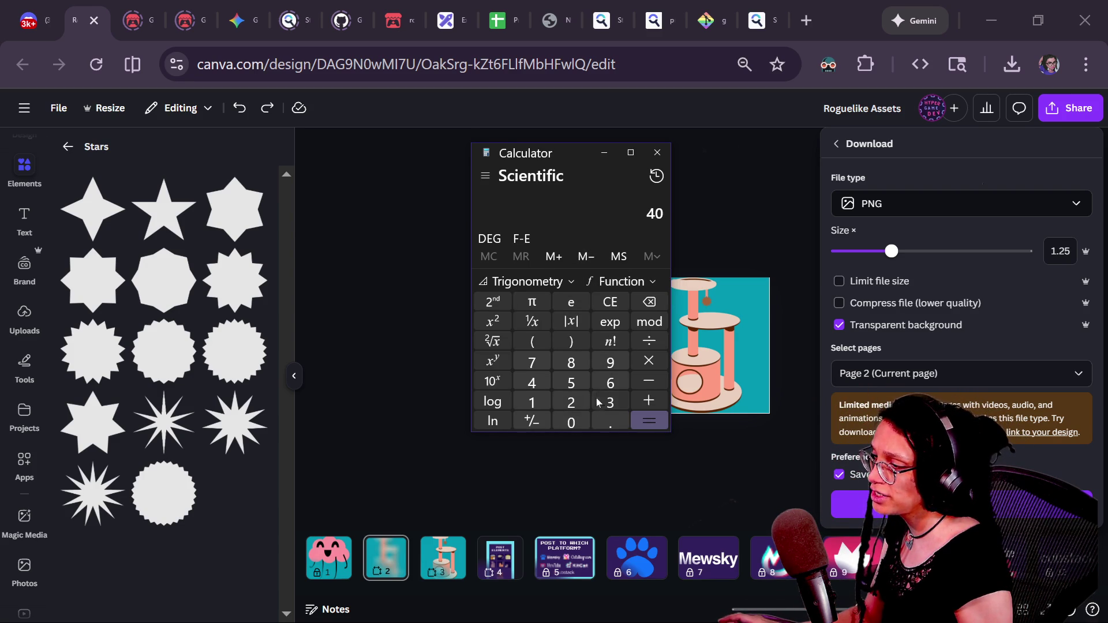
- Compute 60 ÷ 40 in Calculator to get the 1.5 export size
{"action": "left_click", "coordinate": [642, 303]}
{"action": "left_click", "coordinate": [638, 303]}
{"action": "left_click", "coordinate": [619, 375]}
{"action": "left_click", "coordinate": [571, 421]}
{"action": "left_click", "coordinate": [548, 391]}
{"action": "left_click", "coordinate": [647, 429]}
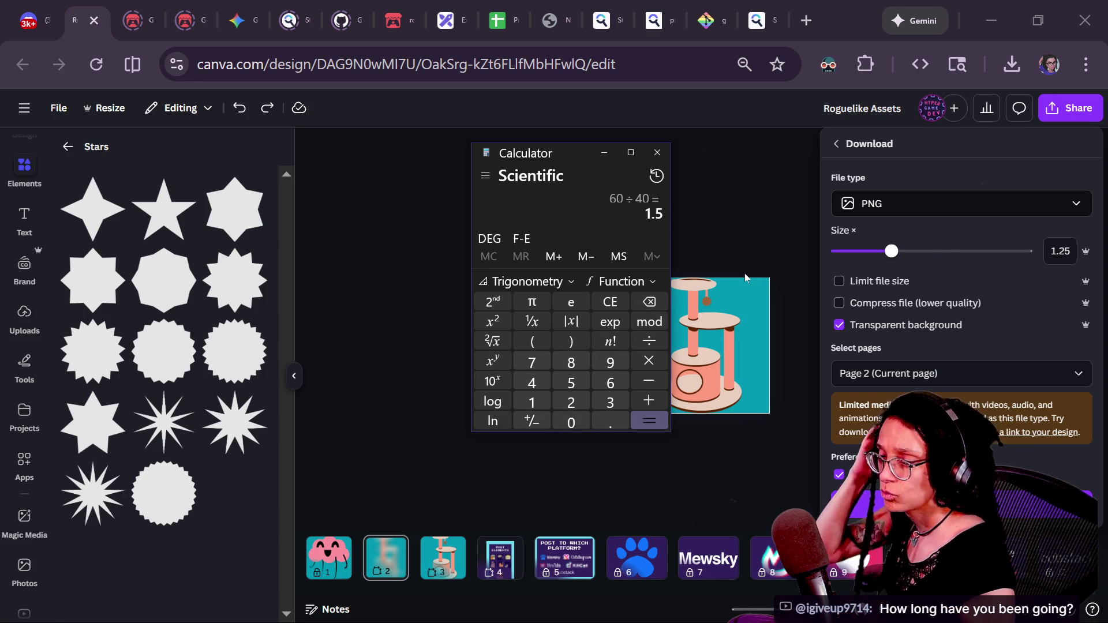
- Set the export size to 1.5 and download the transparent PNG
{"action": "left_click", "coordinate": [894, 254]}
{"action": "left_click_drag", "start_coordinate": [894, 257], "coordinate": [909, 254]}
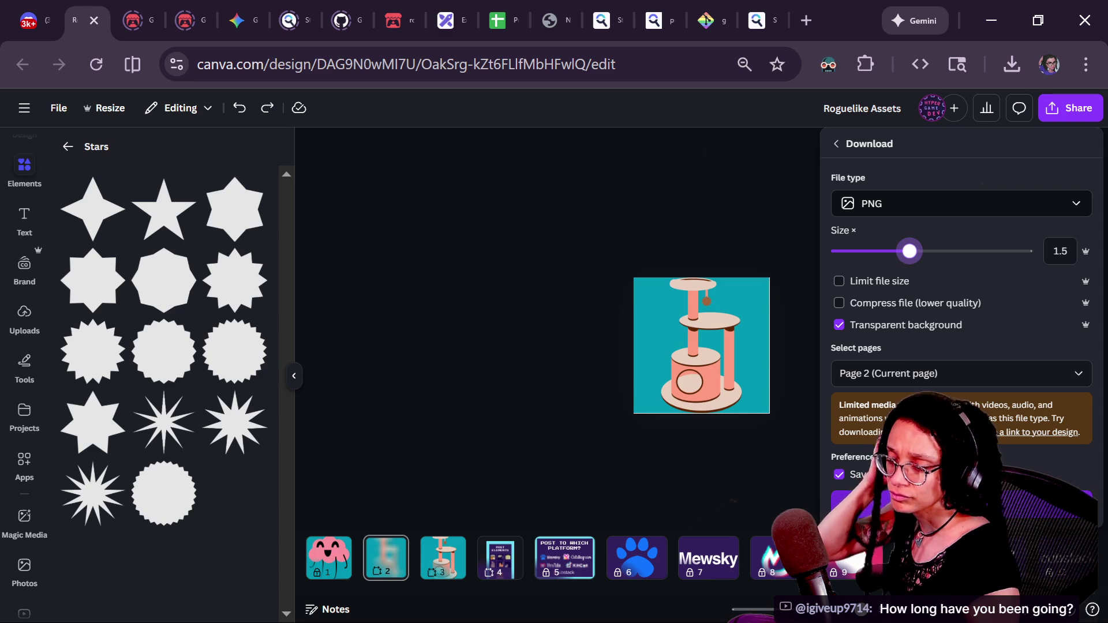
{"action": "left_click", "coordinate": [961, 502]}
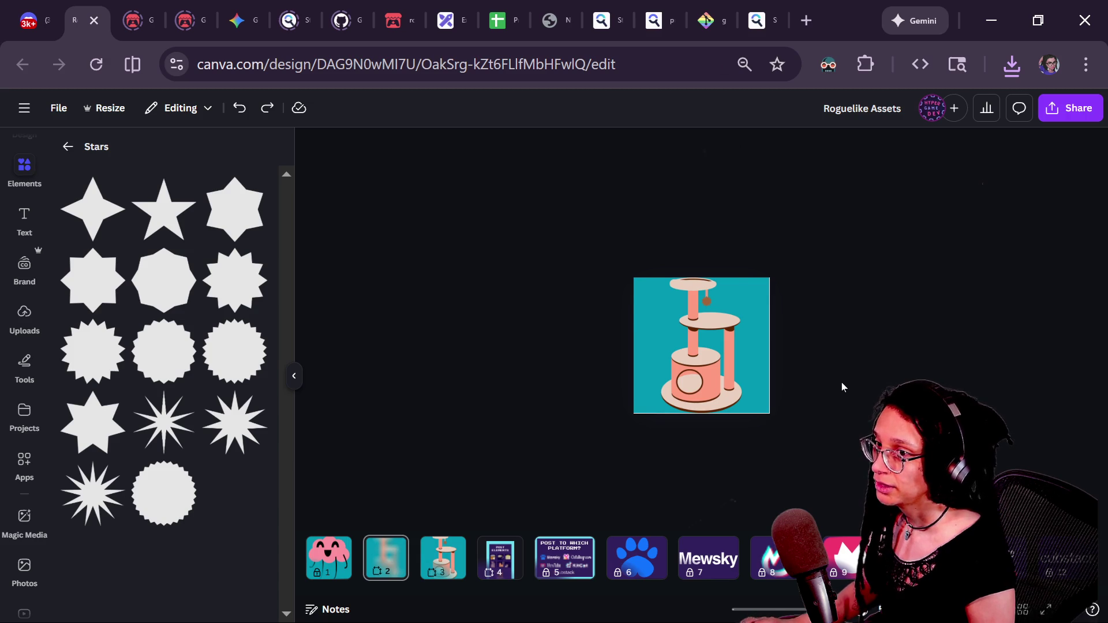
- Glance at Godot and the Twitch chat, returning to Canva's page 2 each time
{"action": "key", "text": "alt+Tab"}
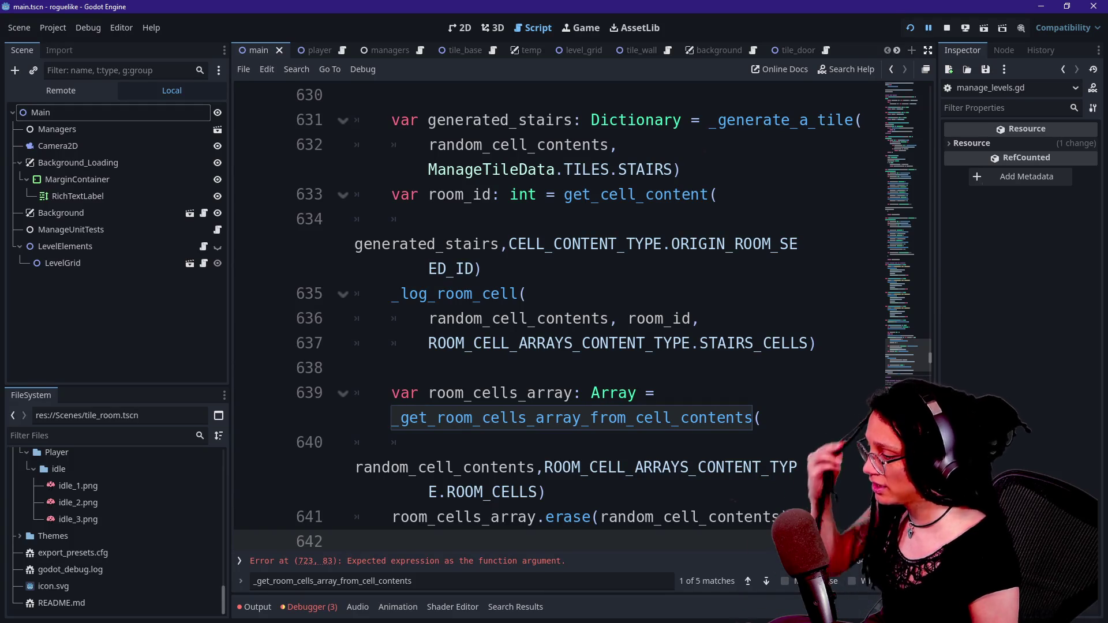
{"action": "key", "text": "alt+Tab"}
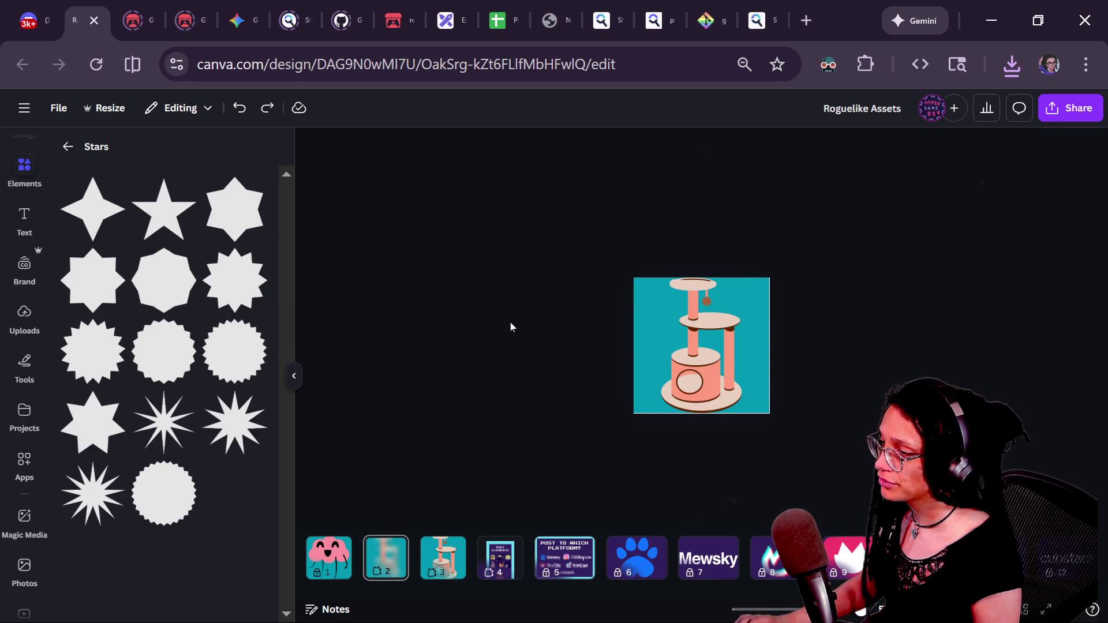
{"action": "scroll", "coordinate": [697, 328], "scroll_direction": "down", "scroll_amount": 3}
{"action": "scroll", "coordinate": [697, 327], "scroll_direction": "up", "scroll_amount": 3}
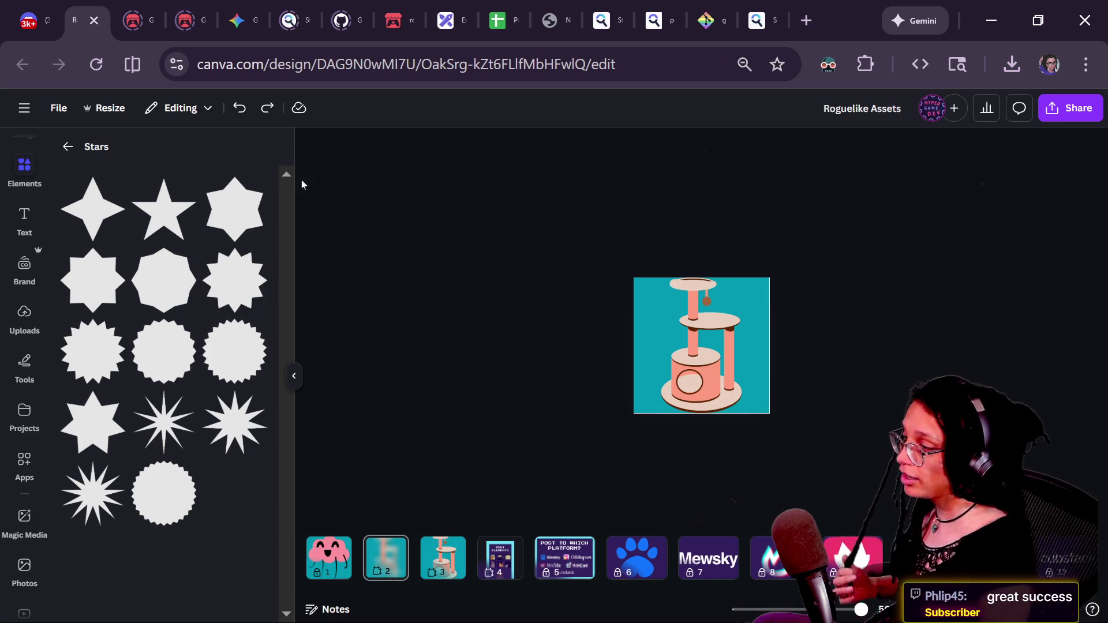
{"action": "right_click", "coordinate": [445, 404]}
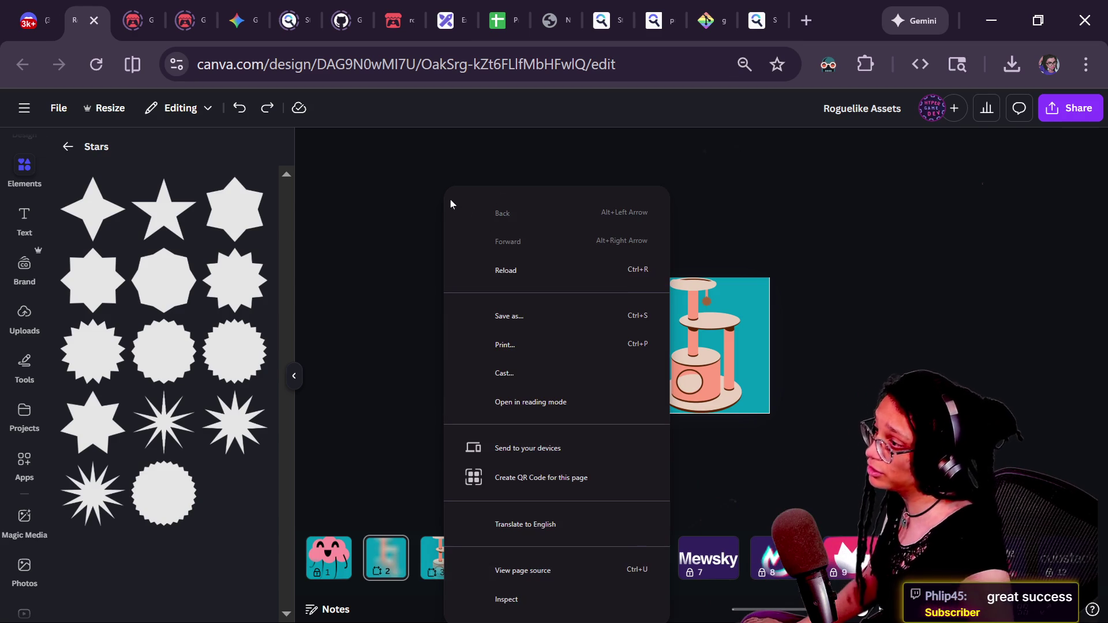
{"action": "left_click", "coordinate": [428, 209]}
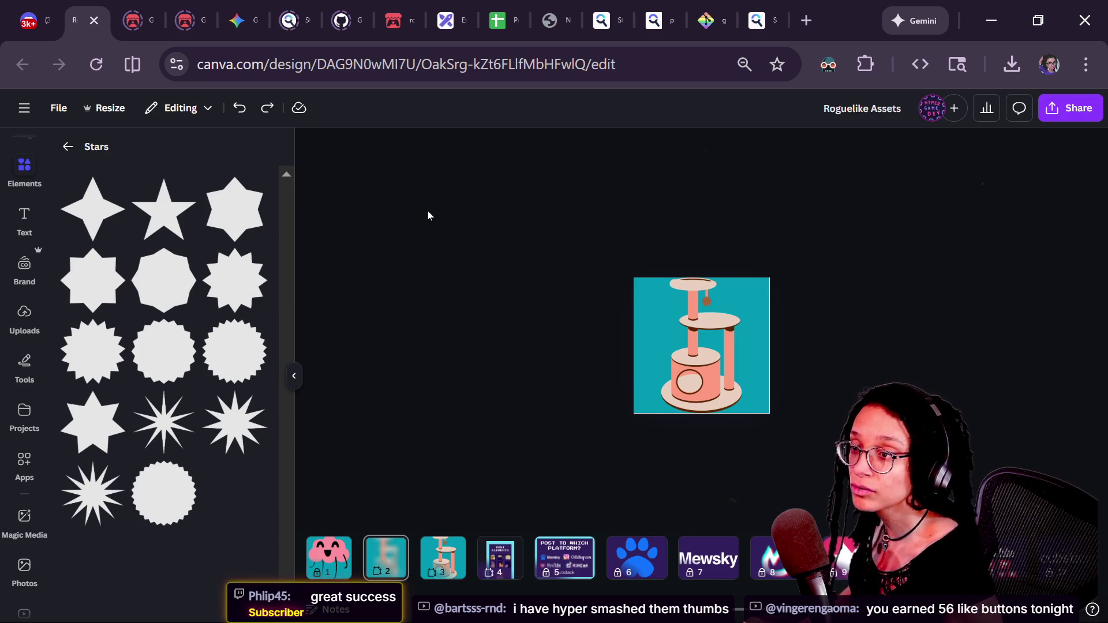
{"action": "key", "text": "alt+Tab"}
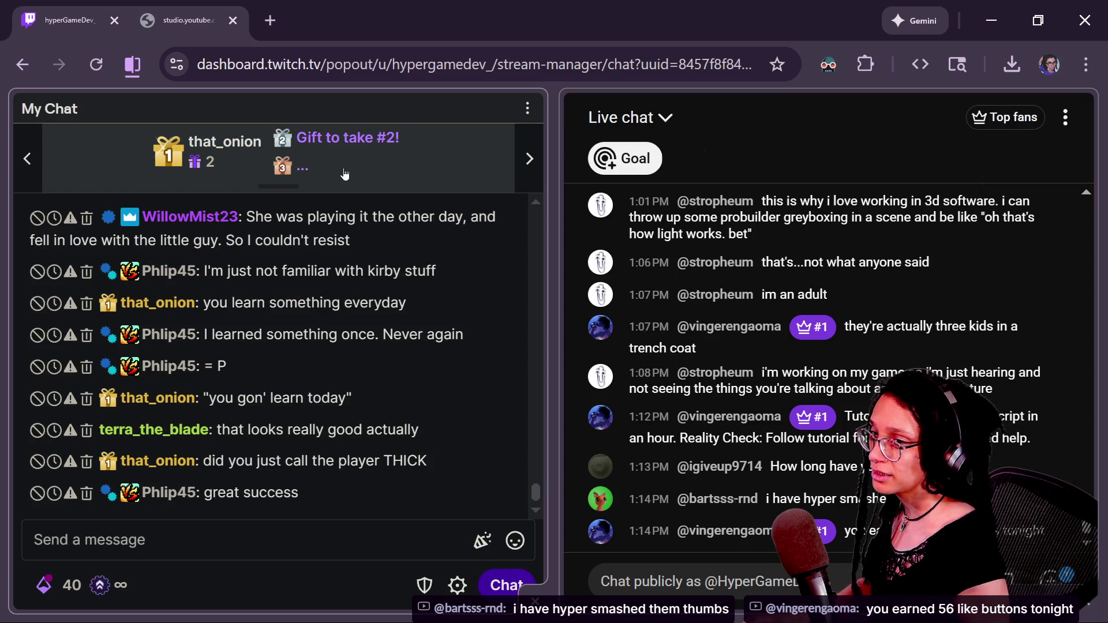
{"action": "key", "text": "alt+Tab"}
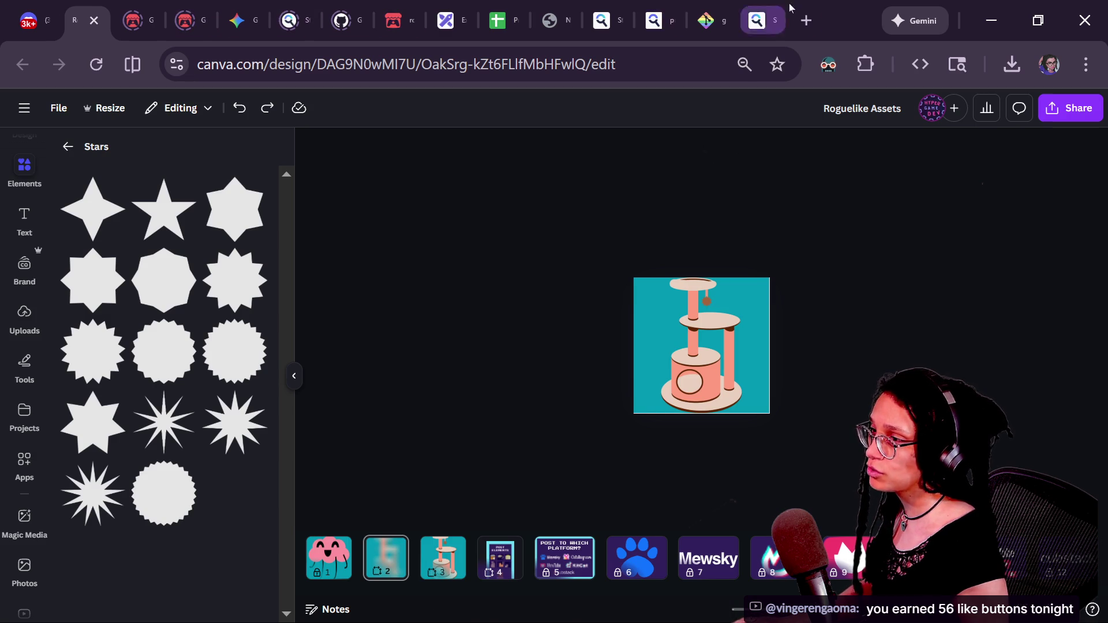
- Open YouTube in a new tab at your own channel page
{"action": "left_click", "coordinate": [806, 20]}
{"action": "left_click", "coordinate": [384, 102]}
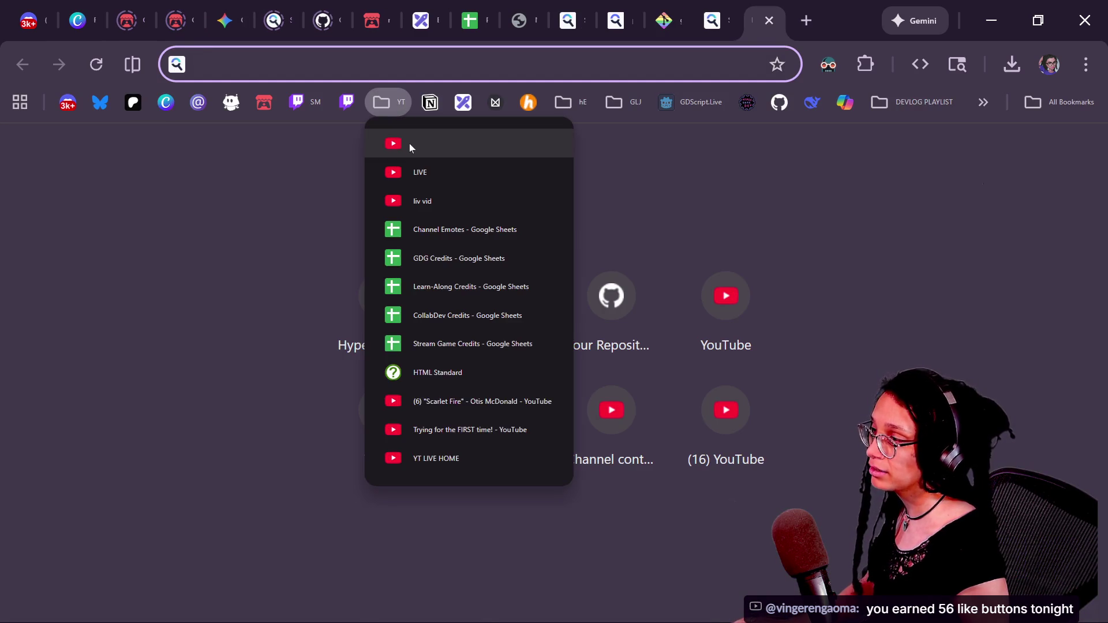
{"action": "left_click", "coordinate": [409, 144]}
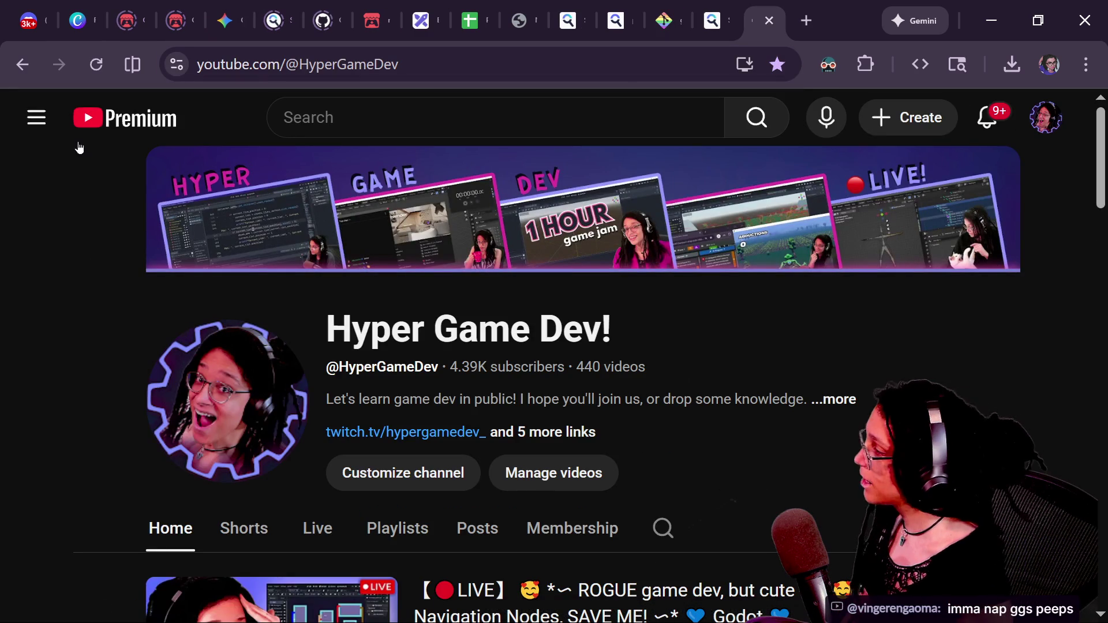
- Watch a live subscribed creator's stream briefly, then open another live game-dev creator's channel
{"action": "left_click", "coordinate": [36, 118]}
{"action": "scroll", "coordinate": [201, 355], "scroll_direction": "down", "scroll_amount": 2}
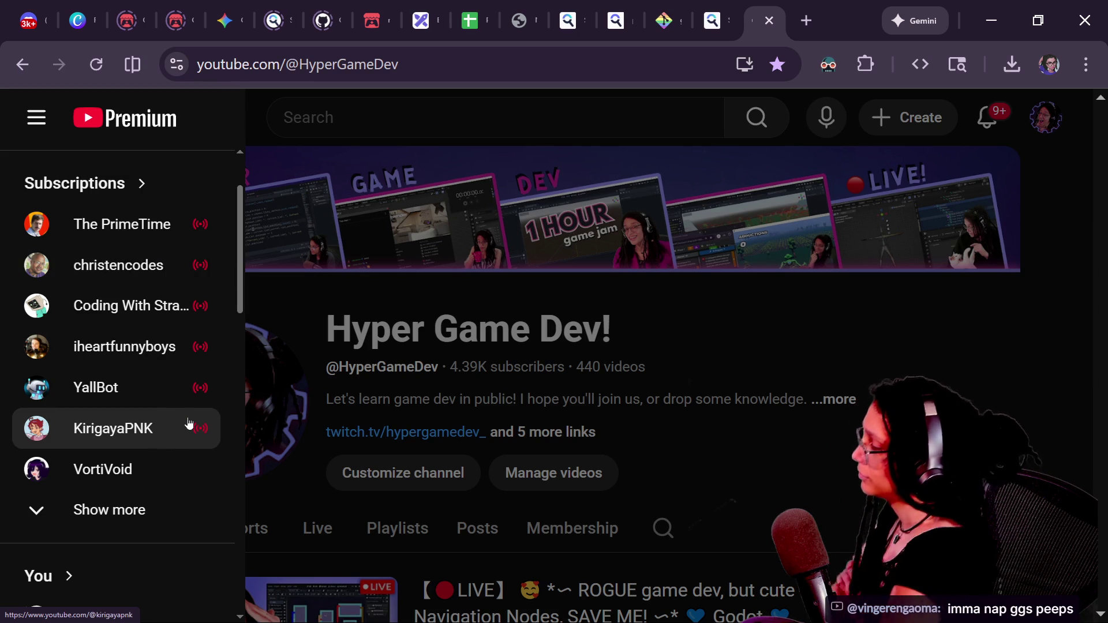
{"action": "left_click", "coordinate": [152, 434]}
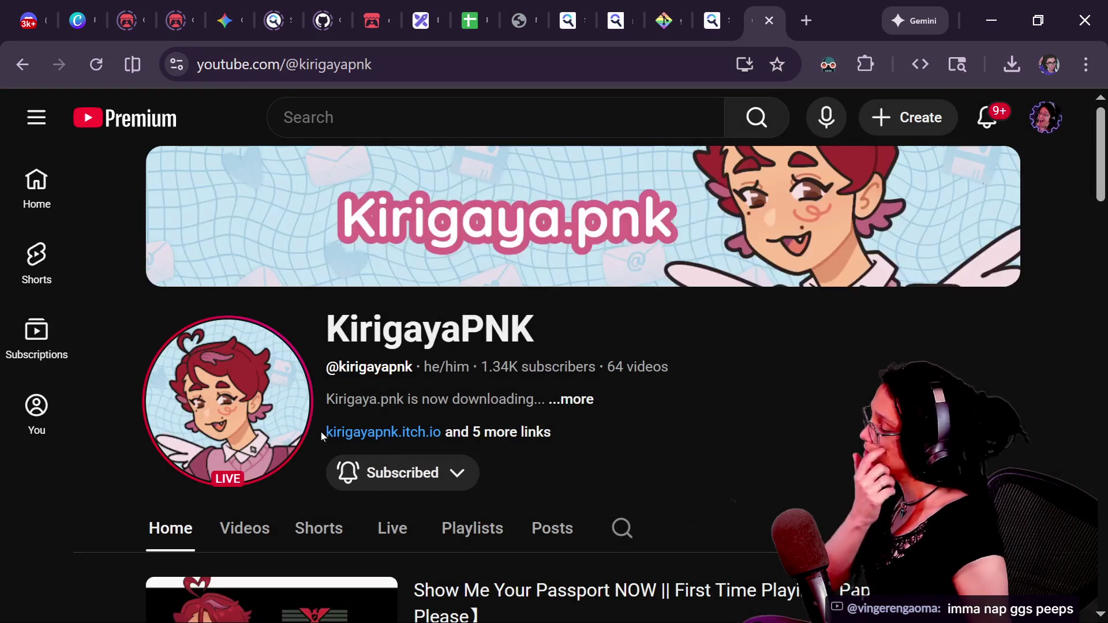
{"action": "scroll", "coordinate": [673, 398], "scroll_direction": "down", "scroll_amount": 3}
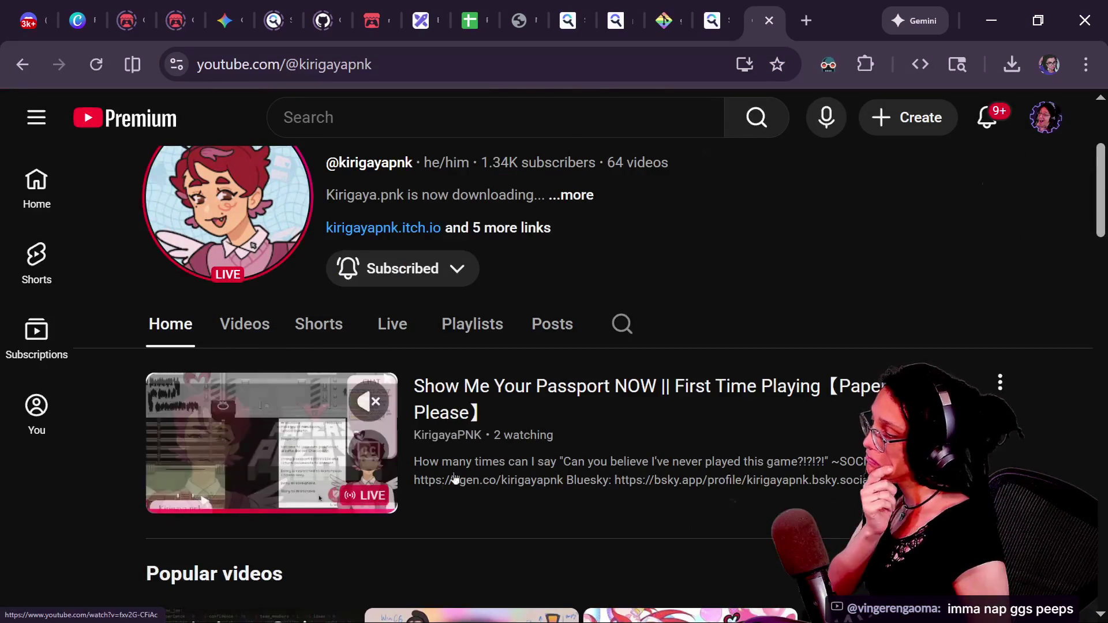
{"action": "left_click", "coordinate": [281, 443]}
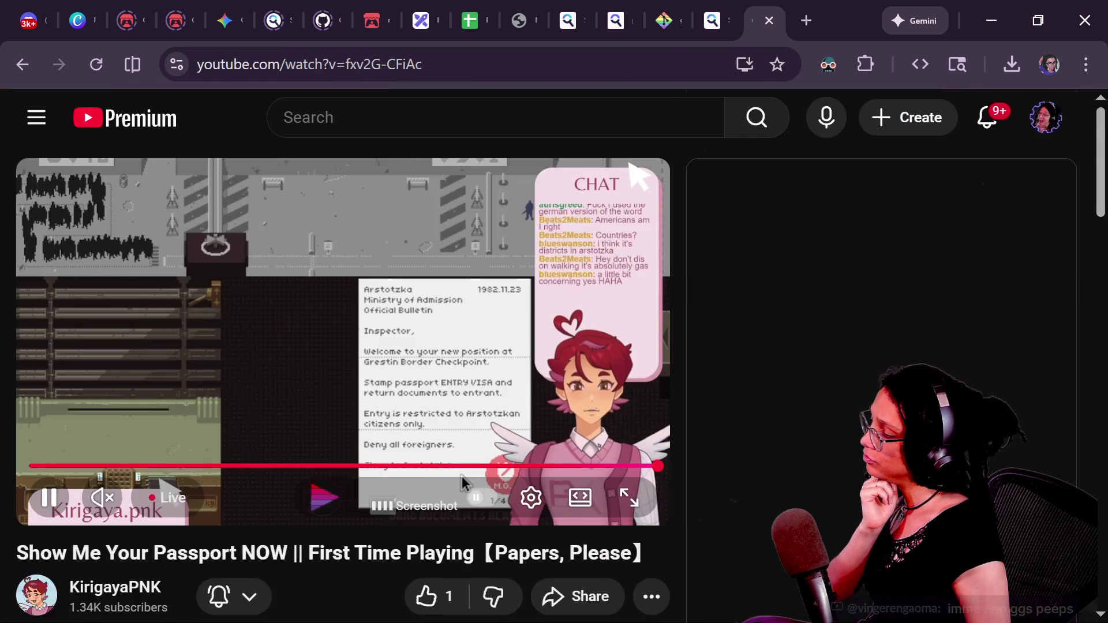
{"action": "scroll", "coordinate": [315, 570], "scroll_direction": "down", "scroll_amount": 2}
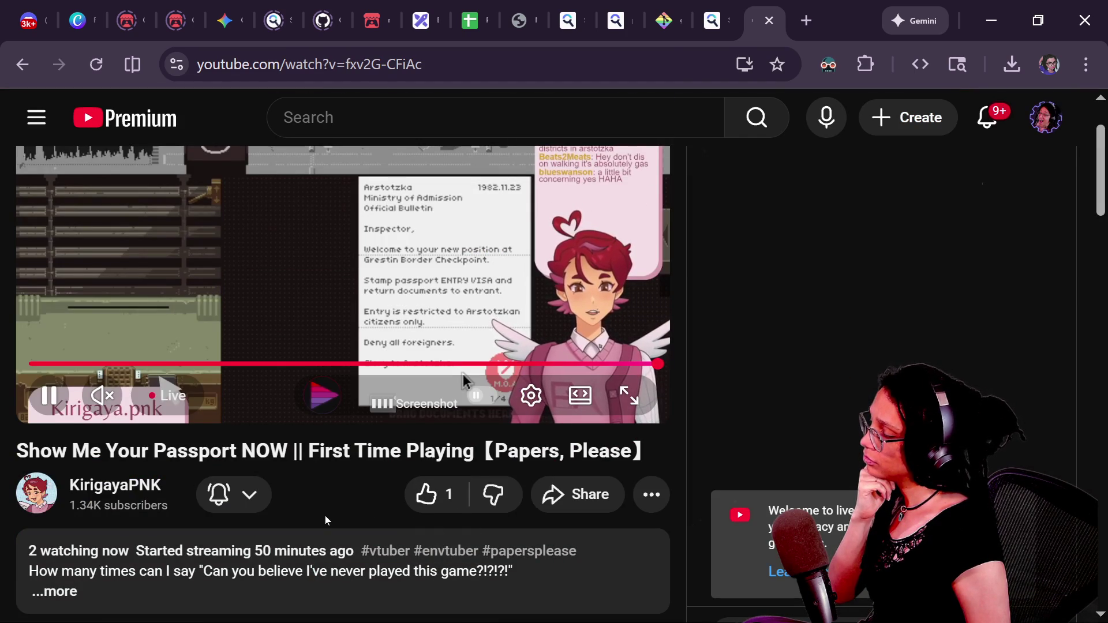
{"action": "scroll", "coordinate": [270, 507], "scroll_direction": "up", "scroll_amount": 2}
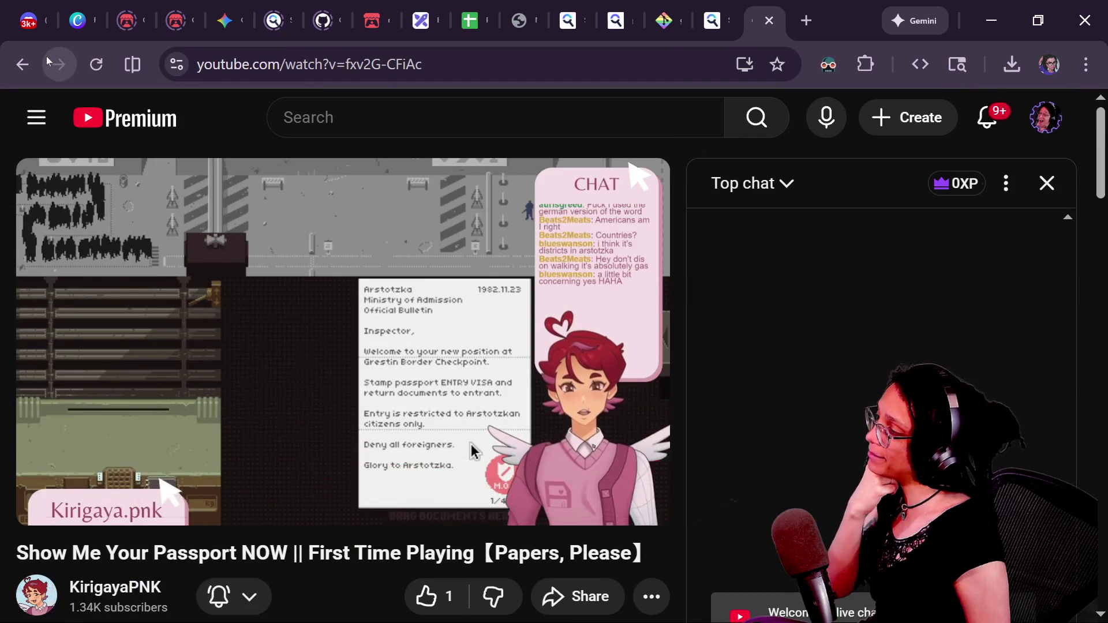
{"action": "left_click", "coordinate": [5, 75]}
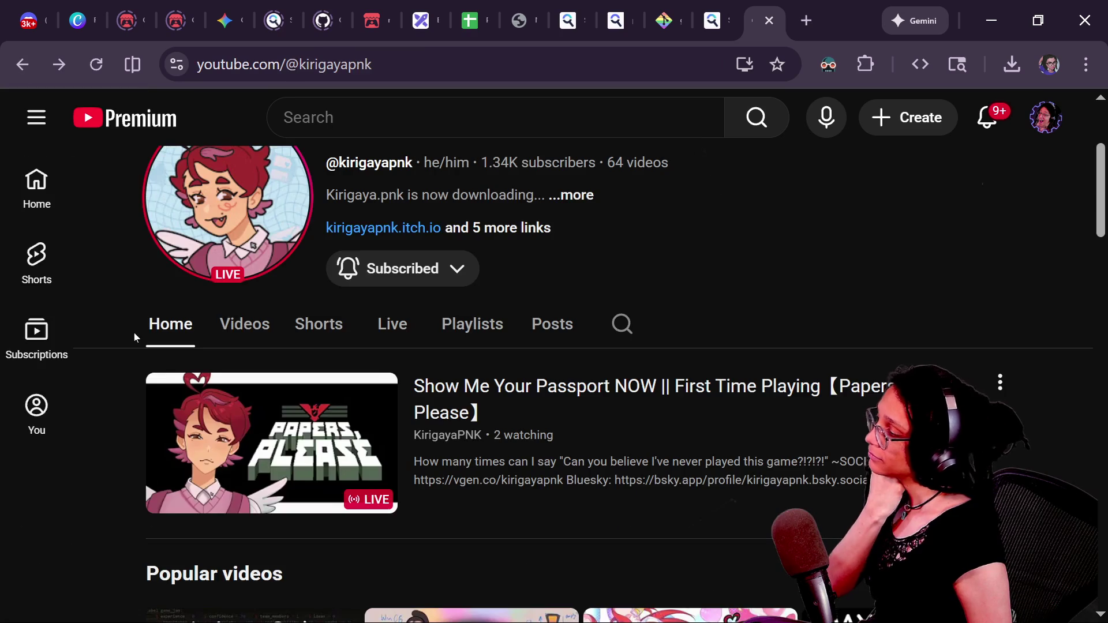
{"action": "left_click", "coordinate": [36, 119]}
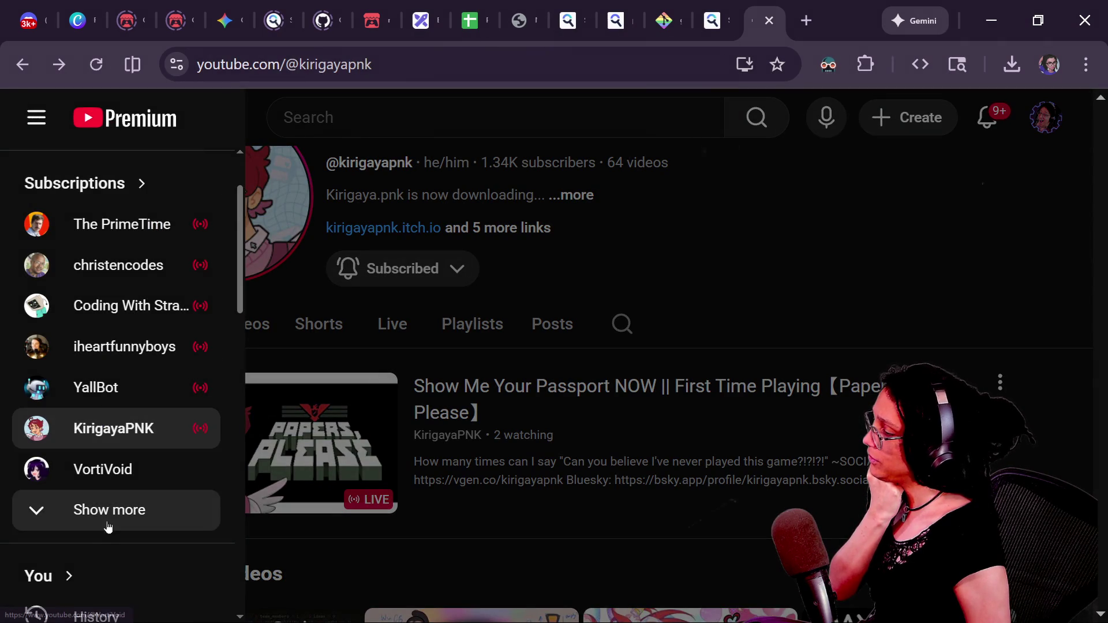
{"action": "left_click", "coordinate": [168, 346]}
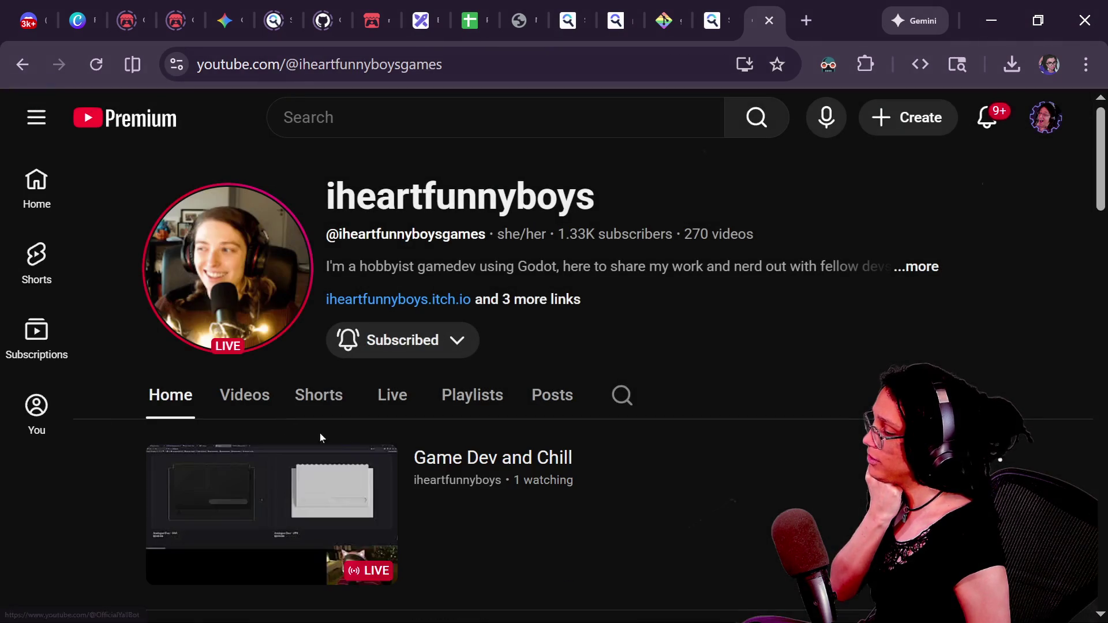
- Open the Game Dev and Chill live stream and expand its description
{"action": "left_click", "coordinate": [650, 471]}
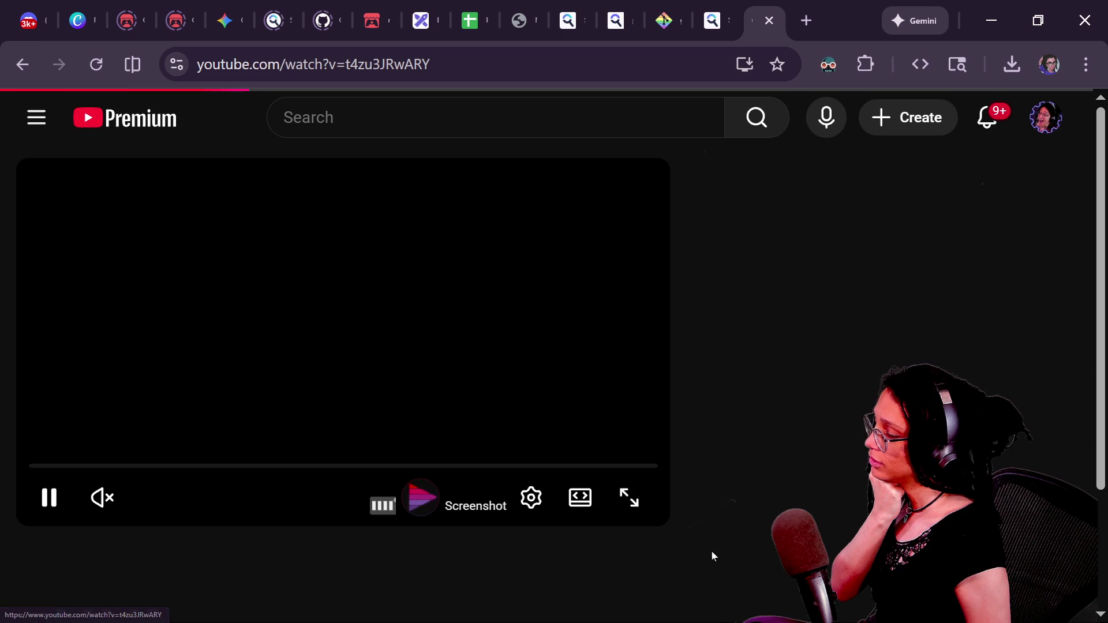
{"action": "scroll", "coordinate": [712, 552], "scroll_direction": "down", "scroll_amount": 3}
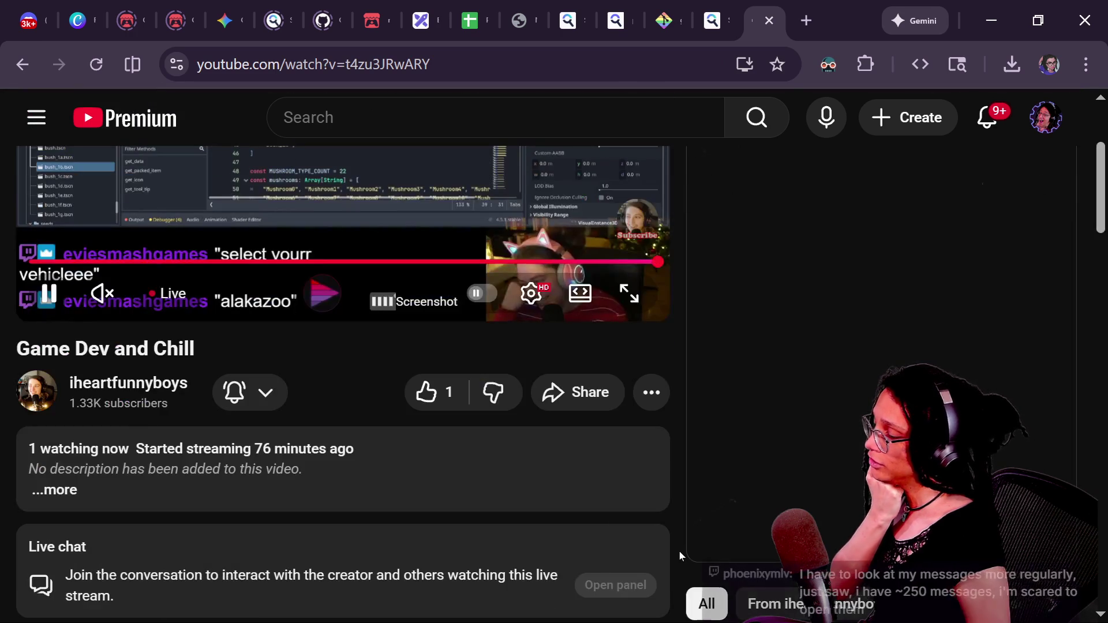
{"action": "scroll", "coordinate": [611, 546], "scroll_direction": "up", "scroll_amount": 4}
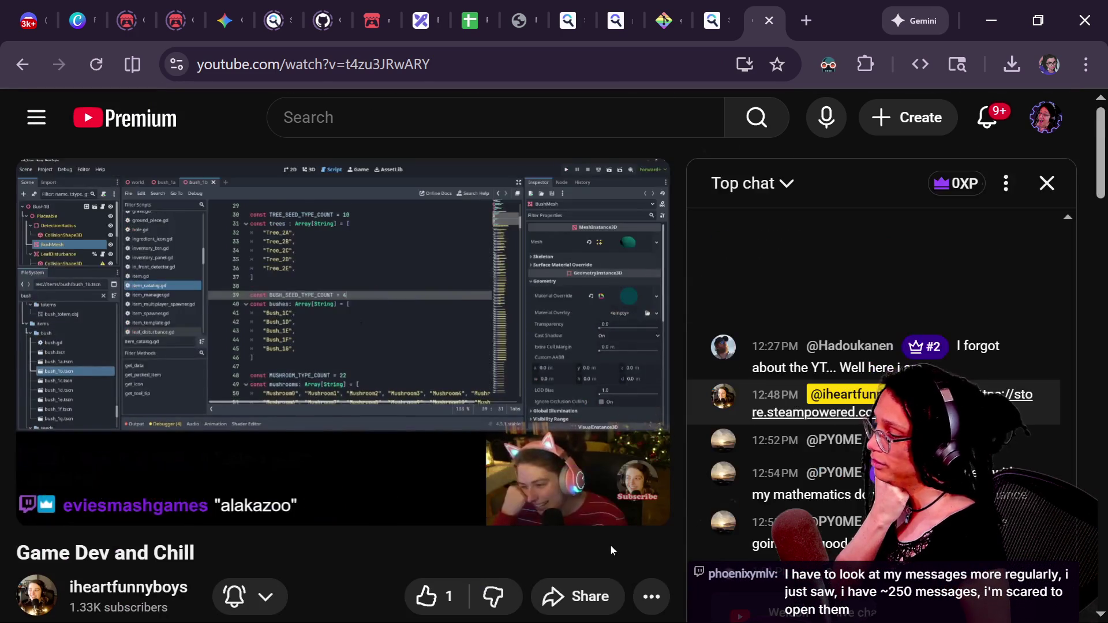
{"action": "scroll", "coordinate": [611, 546], "scroll_direction": "down", "scroll_amount": 6}
{"action": "left_click", "coordinate": [277, 393]}
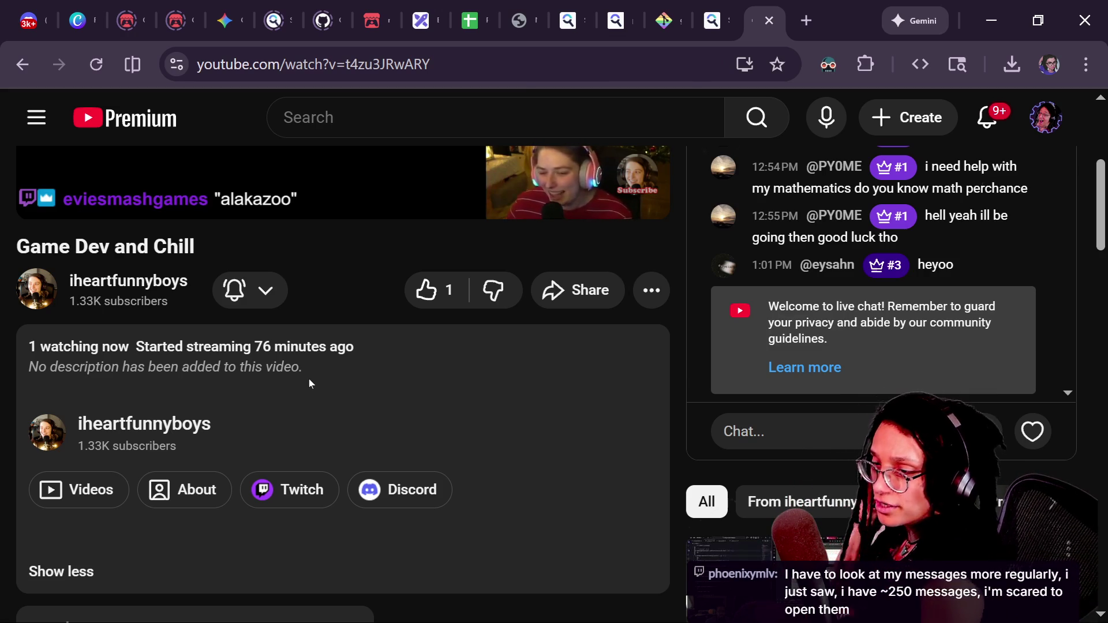
- Scroll back up so the live player is fully visible, and focus the address bar
{"action": "scroll", "coordinate": [357, 386], "scroll_direction": "up", "scroll_amount": 5}
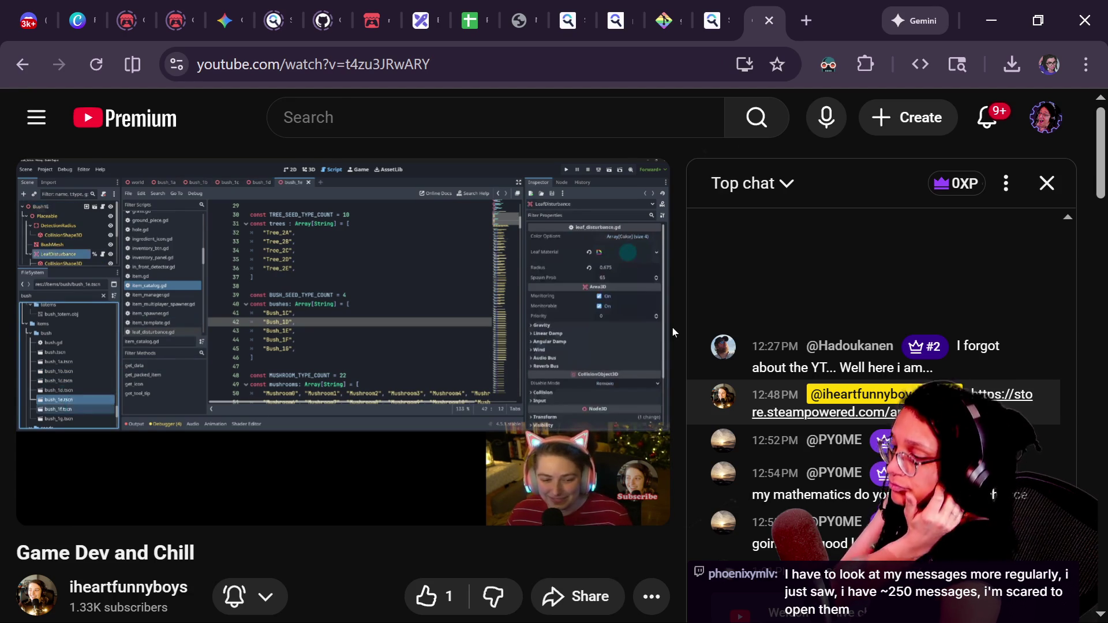
{"action": "key", "text": "ctrl+l"}
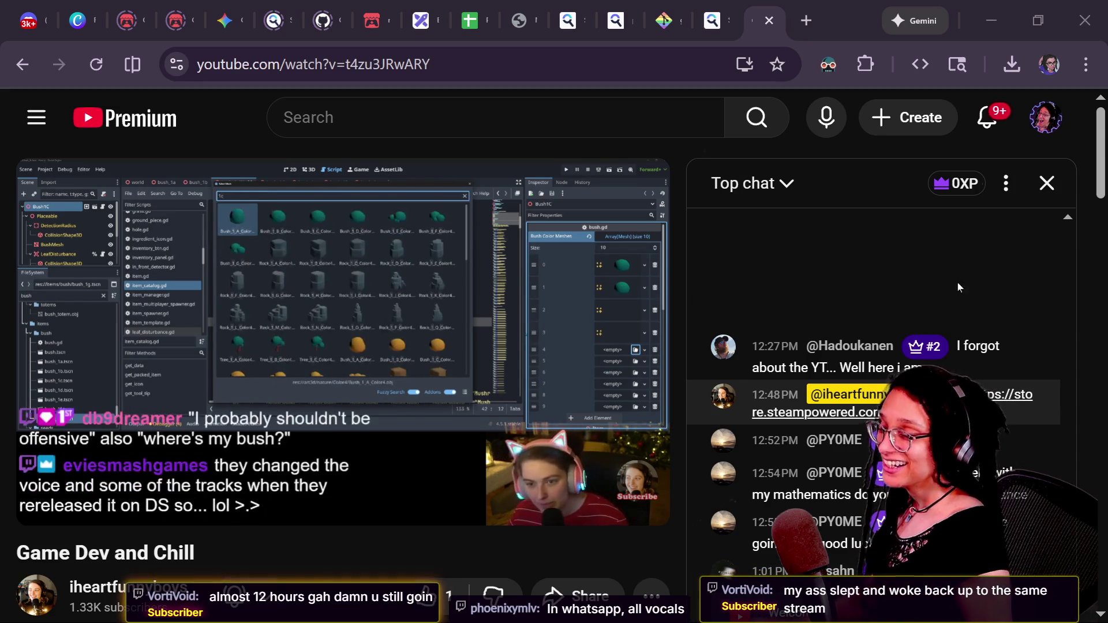
{"action": "key", "text": "alt+Tab"}
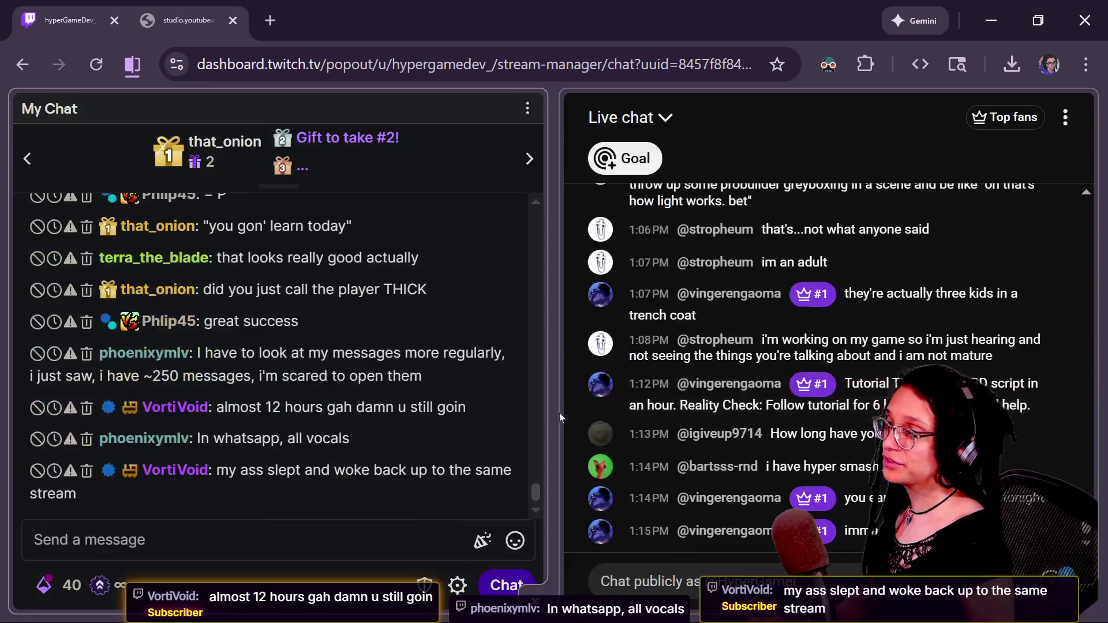
- Bring the Twitch Stream Manager tab forward and position its window in view
{"action": "key", "text": "alt+Tab"}
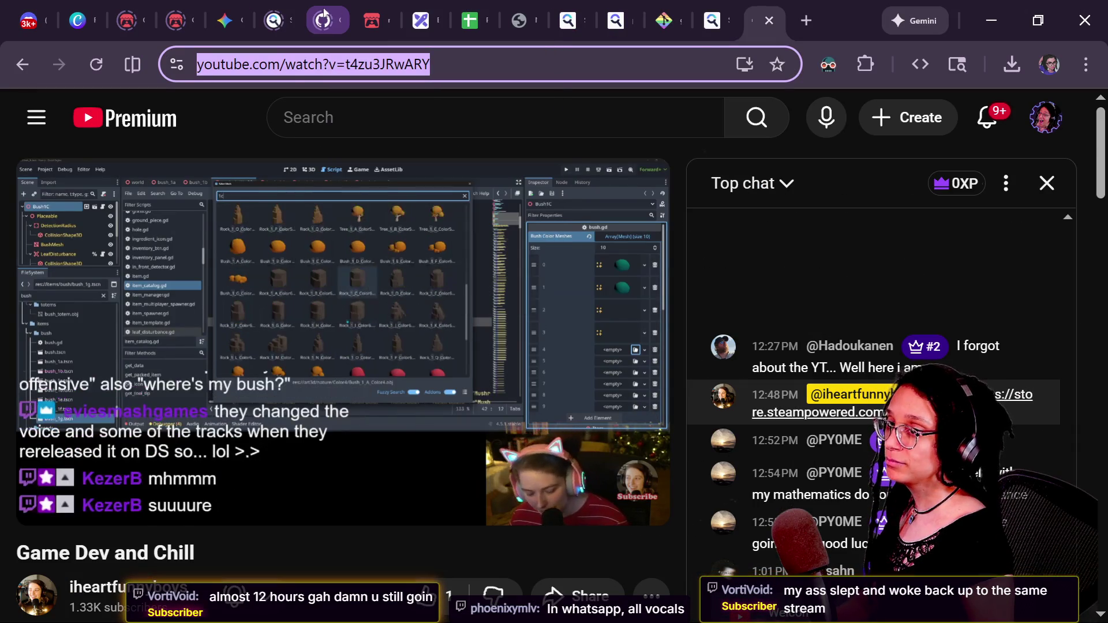
{"action": "key", "text": "alt+Tab"}
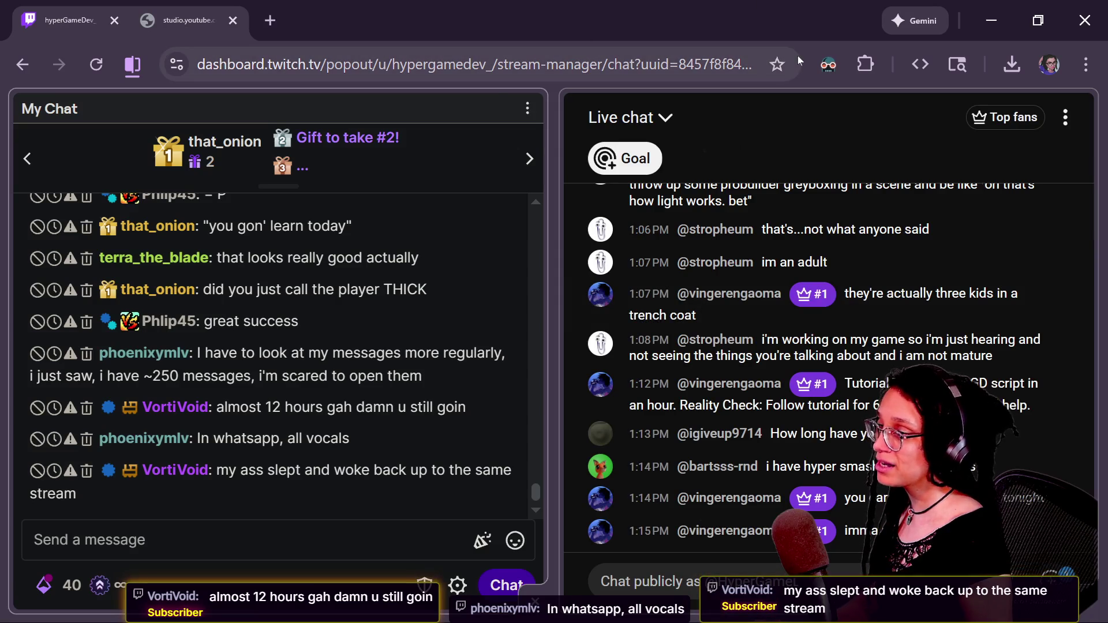
{"action": "key", "text": "alt+Tab"}
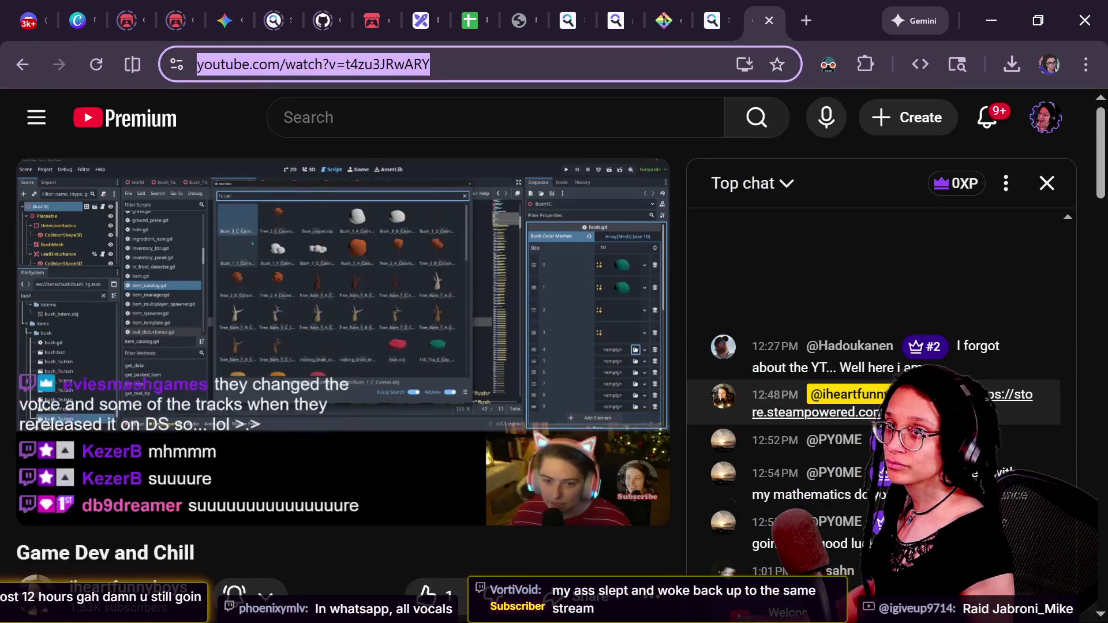
{"action": "key", "text": "alt+Tab"}
{"action": "left_click_drag", "start_coordinate": [1050, 156], "coordinate": [702, 70]}
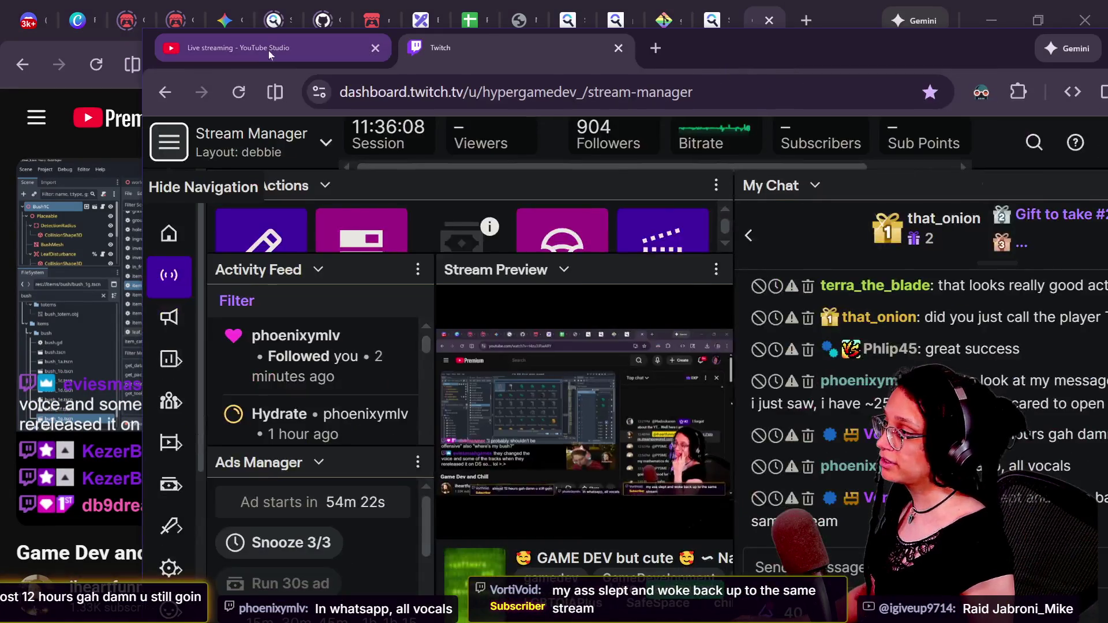
{"action": "key", "text": "ctrl+Tab"}
{"action": "double_click", "coordinate": [632, 47]}
{"action": "mouse_move", "coordinate": [632, 24]}
{"action": "left_mouse_down"}
{"action": "mouse_move", "coordinate": [583, 222]}
{"action": "mouse_move", "coordinate": [456, 62]}
{"action": "left_mouse_up"}
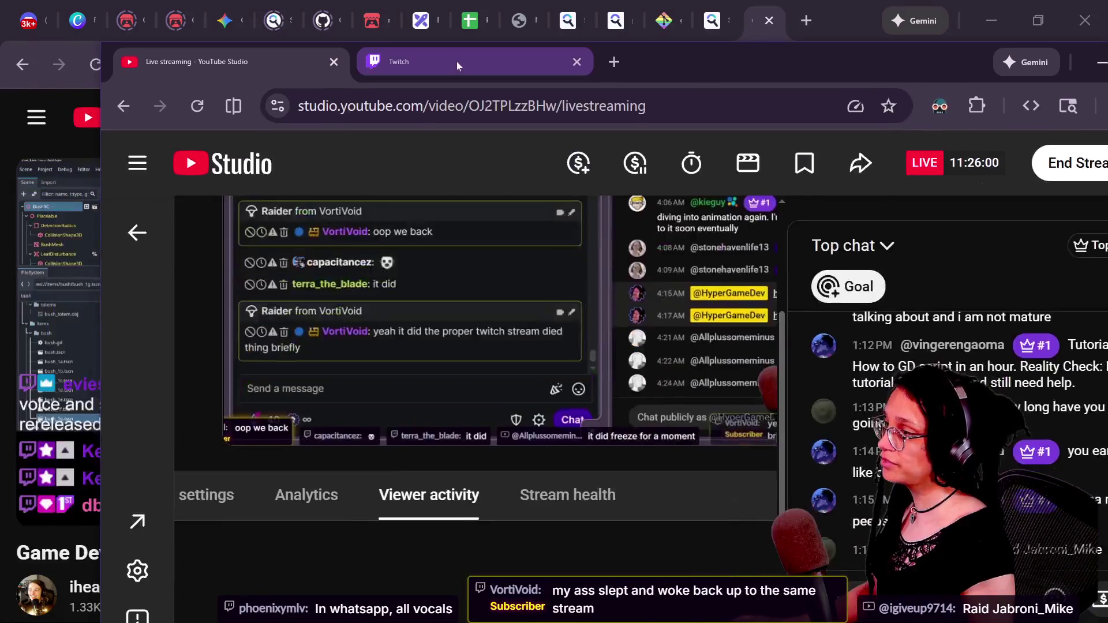
{"action": "left_click", "coordinate": [456, 61]}
{"action": "left_click_drag", "start_coordinate": [652, 65], "coordinate": [436, 0]}
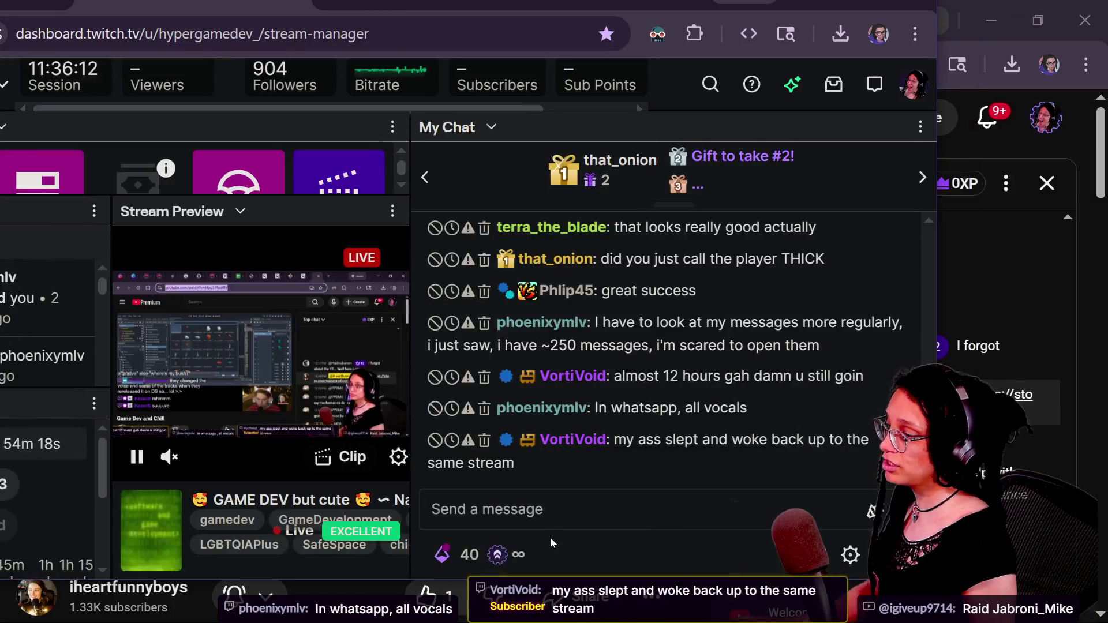
- Send a /raid command in chat targeting the Game Dev and Chill creator's channel
{"action": "left_click", "coordinate": [536, 509]}
{"action": "type", "text": "/raid iheartfunnyb"}
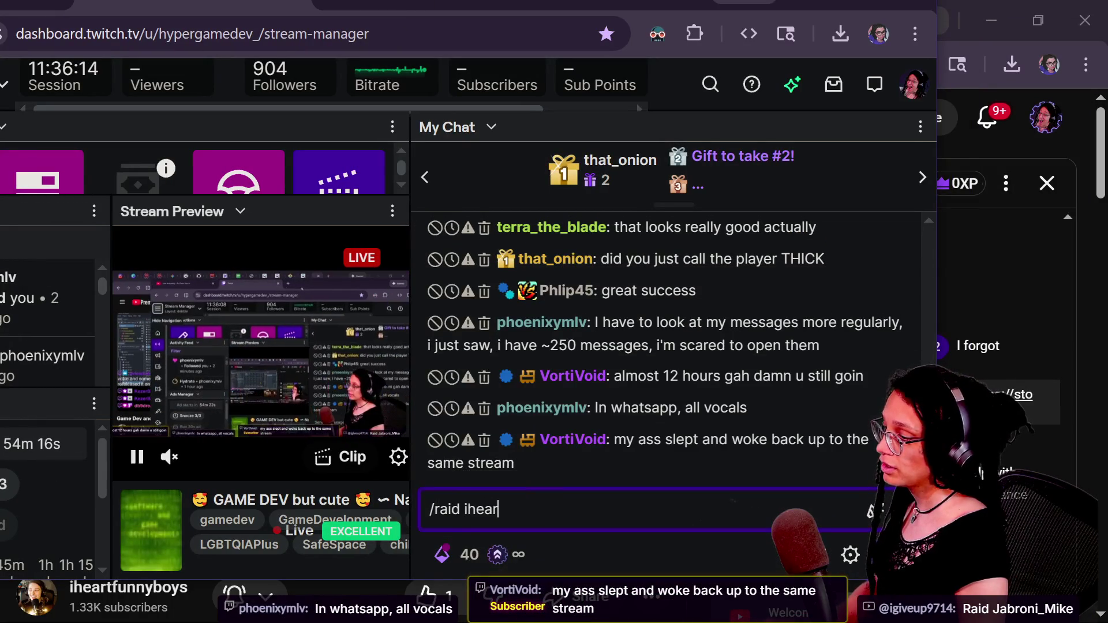
{"action": "type", "text": "oys"}
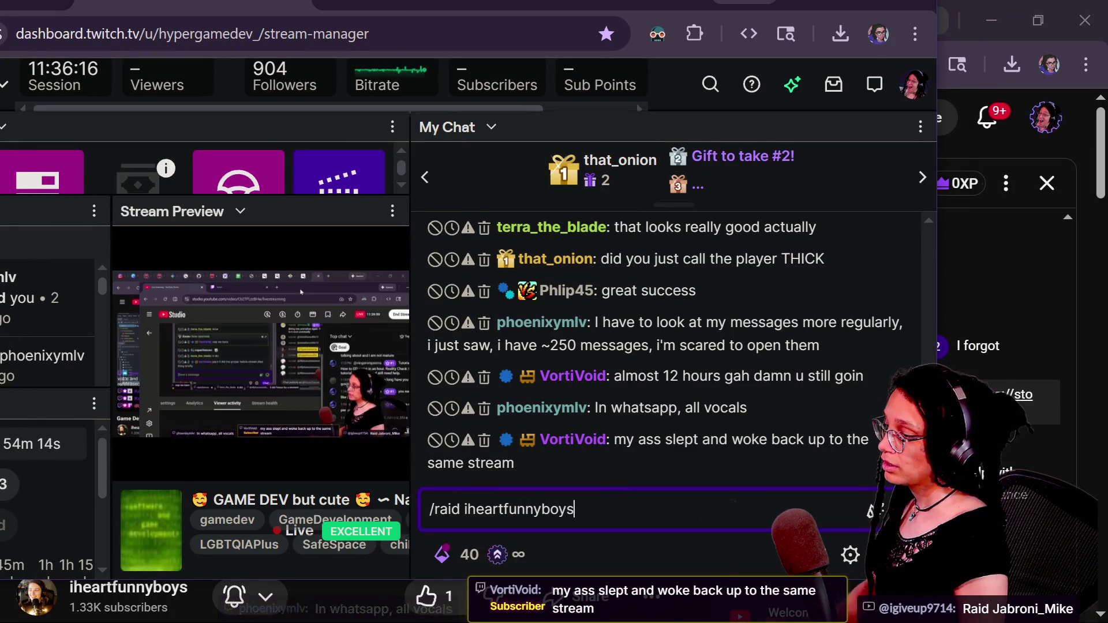
{"action": "key", "text": "Return"}
{"action": "mouse_move", "coordinate": [462, 6]}
{"action": "left_mouse_down"}
{"action": "mouse_move", "coordinate": [259, 55]}
{"action": "mouse_move", "coordinate": [1062, 95]}
{"action": "left_mouse_up"}
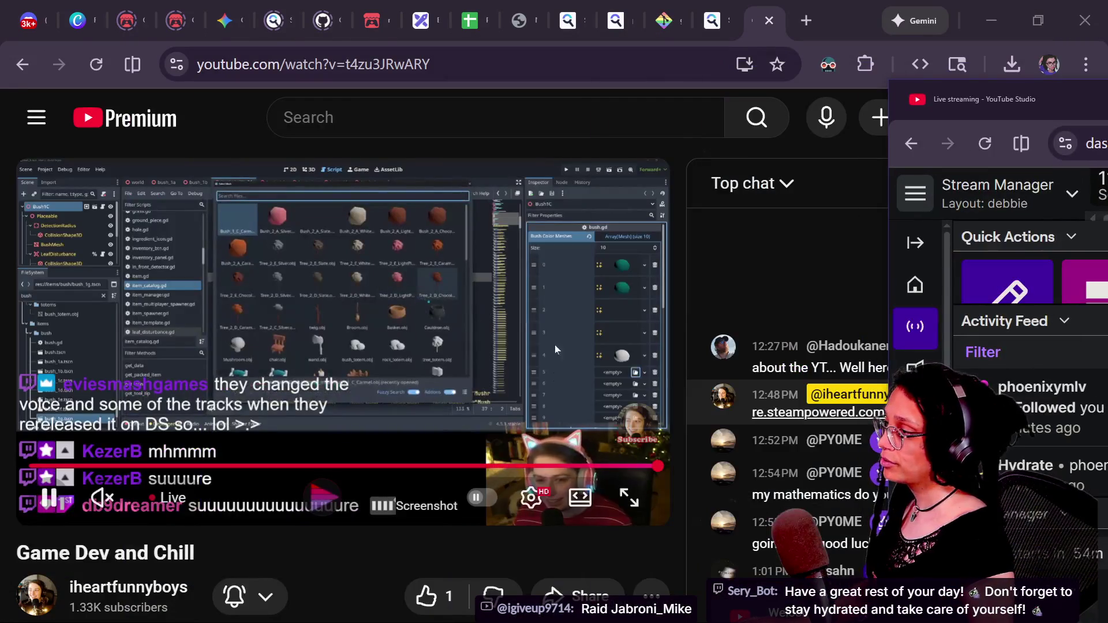
- Dock the YouTube Studio window into the main browser's tab strip so the live control room fills the screen
{"action": "left_click", "coordinate": [520, 64]}
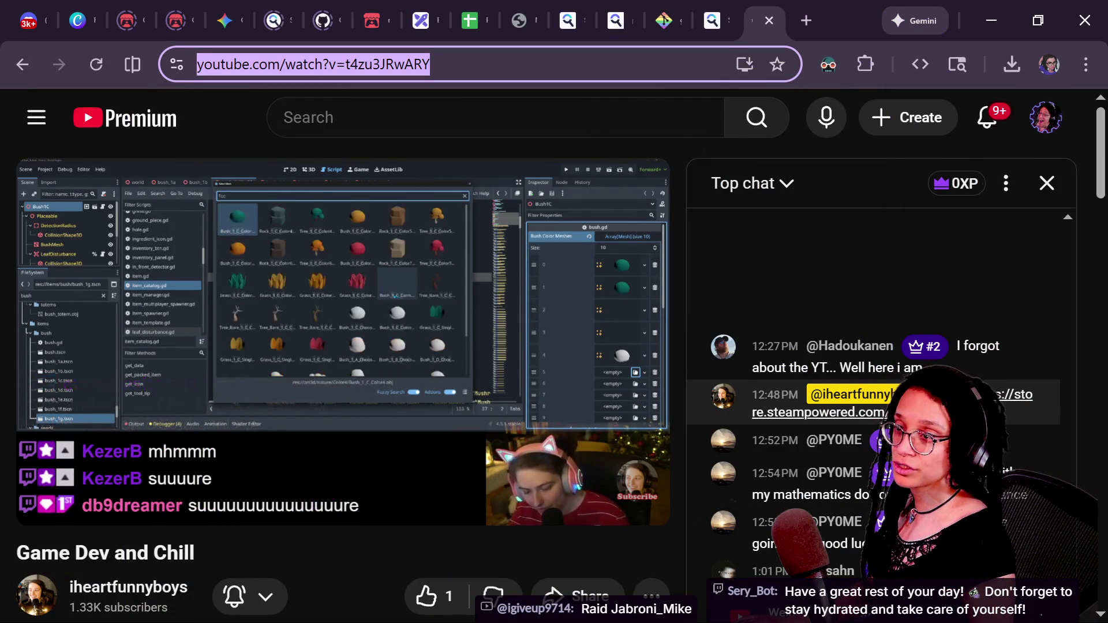
{"action": "key", "text": "alt+Tab"}
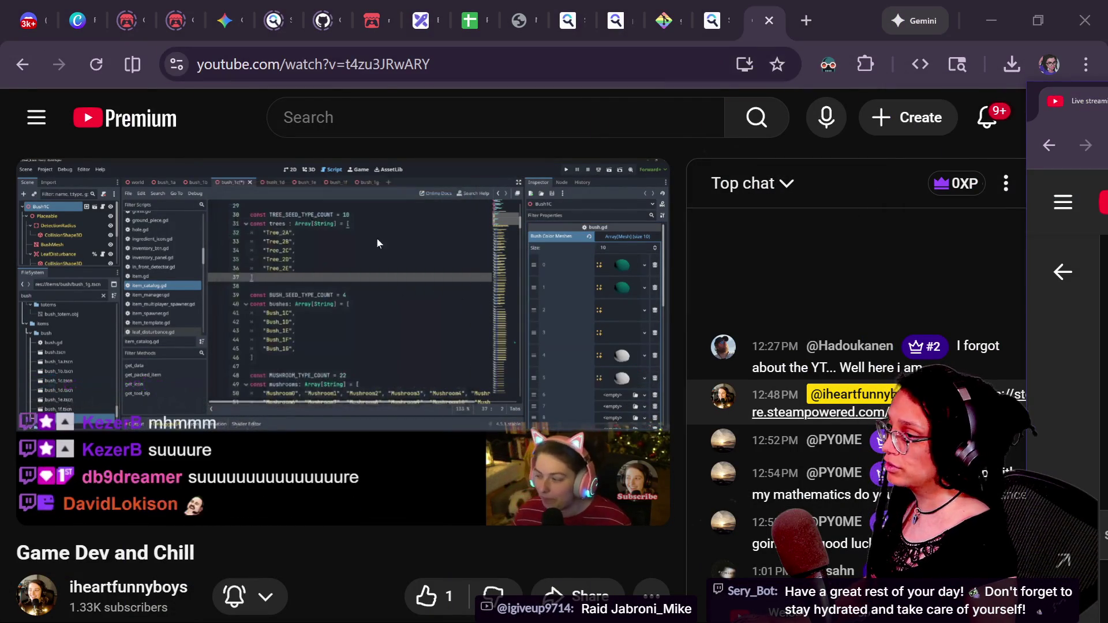
{"action": "mouse_move", "coordinate": [1079, 101]}
{"action": "left_mouse_down"}
{"action": "mouse_move", "coordinate": [1105, 186]}
{"action": "mouse_move", "coordinate": [393, 189]}
{"action": "mouse_move", "coordinate": [245, 147]}
{"action": "left_mouse_up"}
{"action": "left_click_drag", "start_coordinate": [201, 137], "coordinate": [81, 20]}
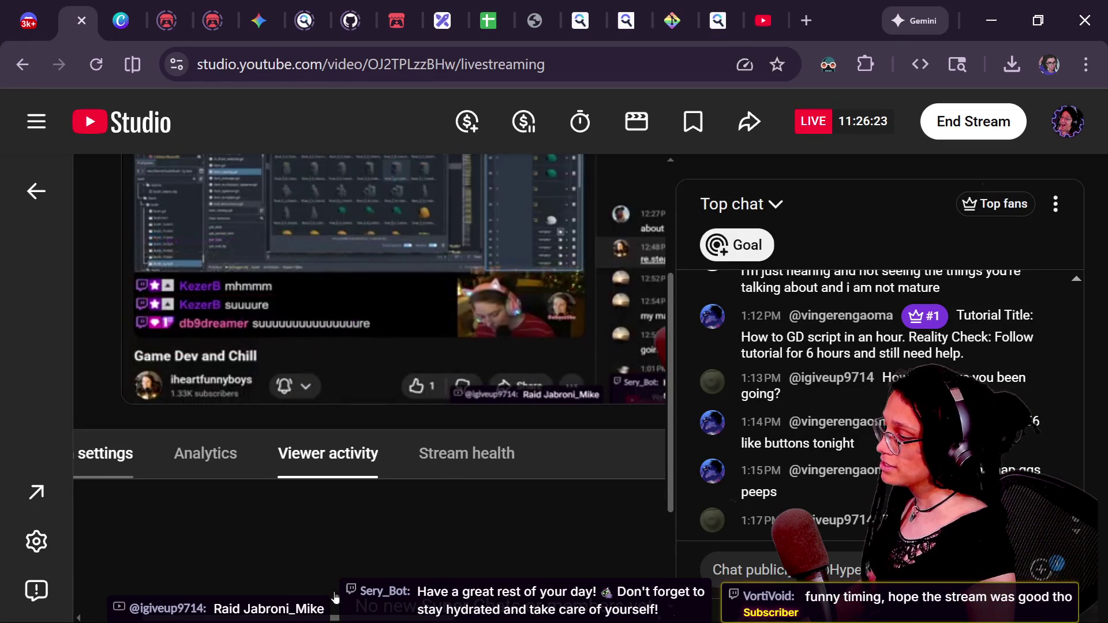
- Under the stream's Customization settings, add Game Dev and Chill as the end-of-stream redirect and save
{"action": "scroll", "coordinate": [395, 156], "scroll_direction": "right", "scroll_amount": 6}
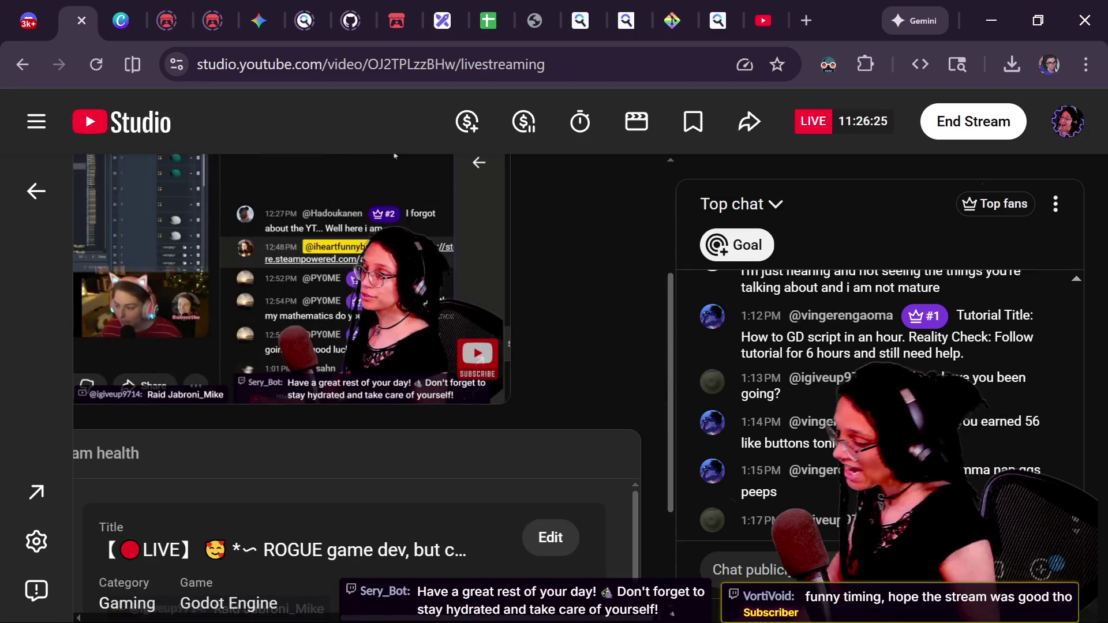
{"action": "left_click", "coordinate": [554, 536]}
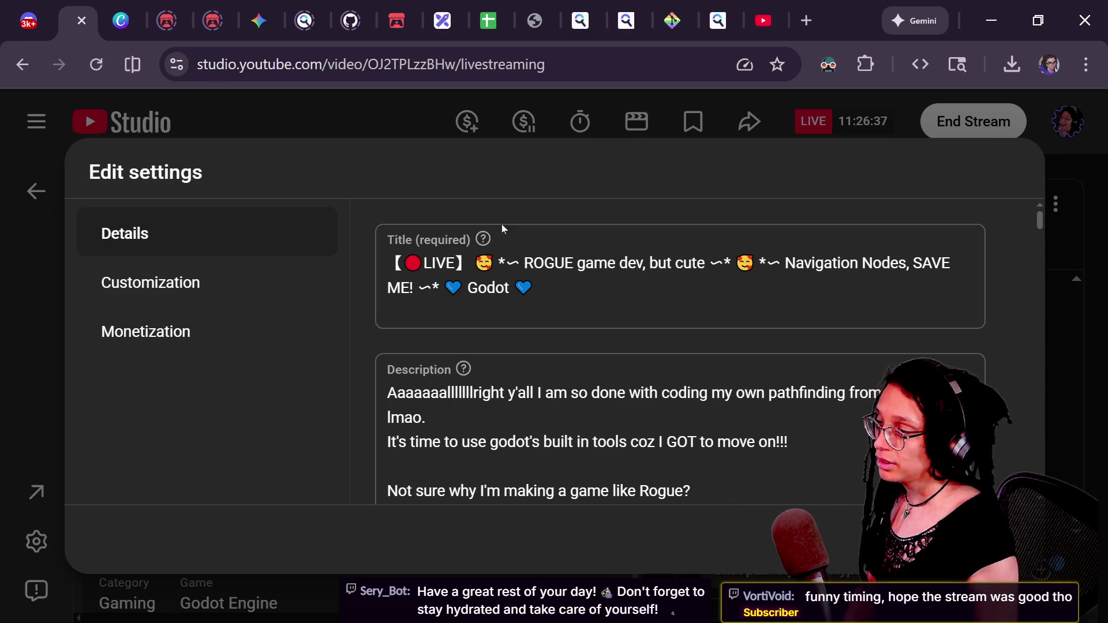
{"action": "key", "text": "ctrl+a"}
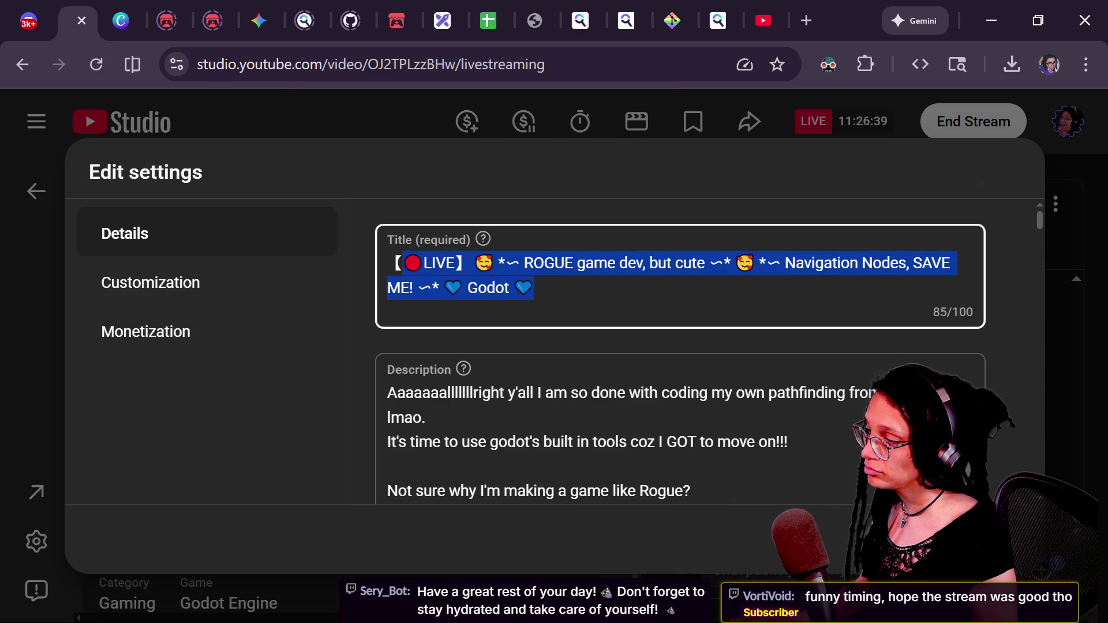
{"action": "left_click", "coordinate": [306, 292]}
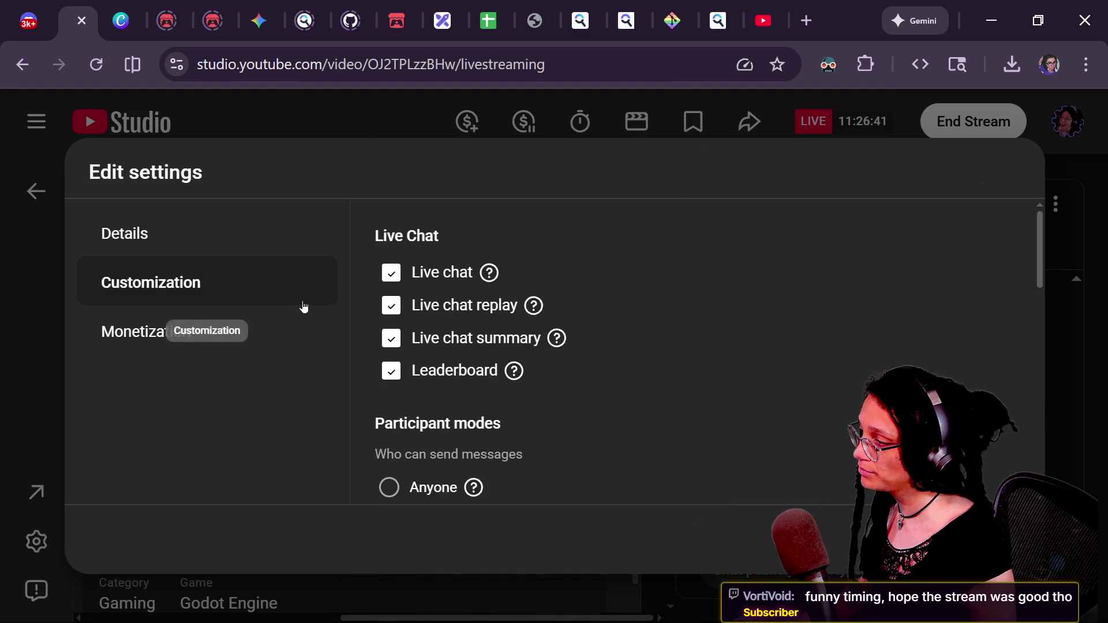
{"action": "scroll", "coordinate": [495, 375], "scroll_direction": "down", "scroll_amount": 8}
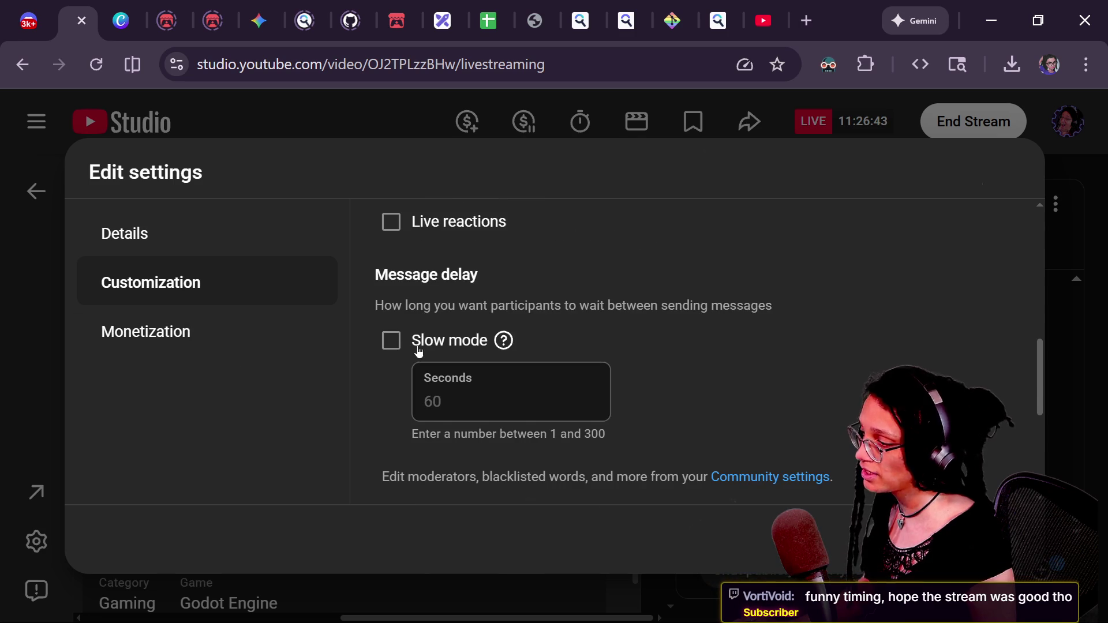
{"action": "scroll", "coordinate": [485, 354], "scroll_direction": "down", "scroll_amount": 5}
{"action": "left_click", "coordinate": [396, 319]}
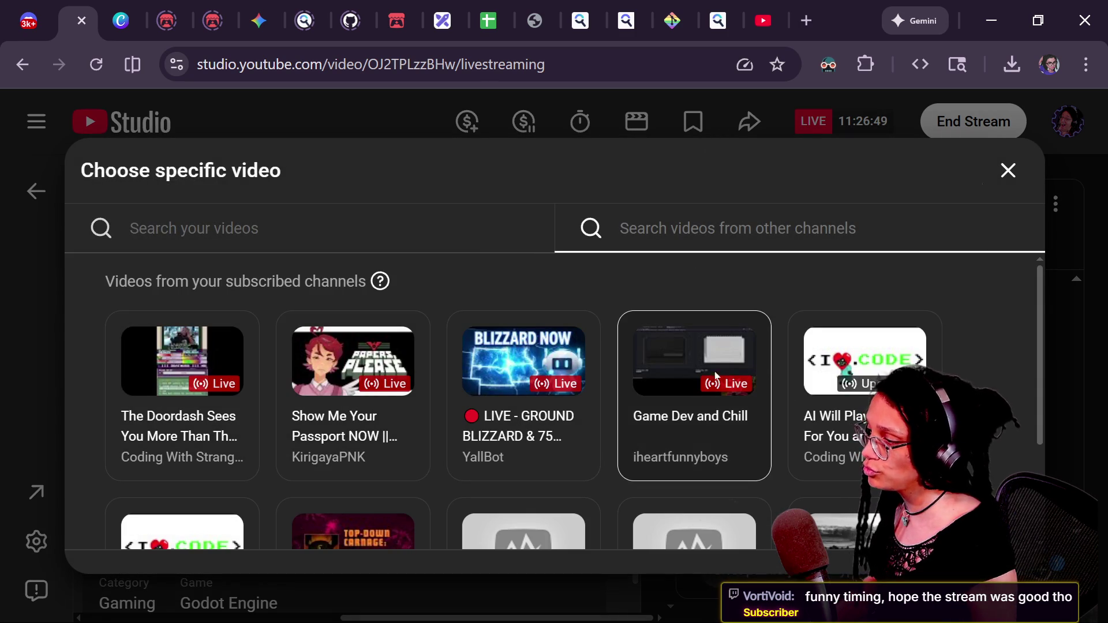
{"action": "left_click", "coordinate": [753, 362]}
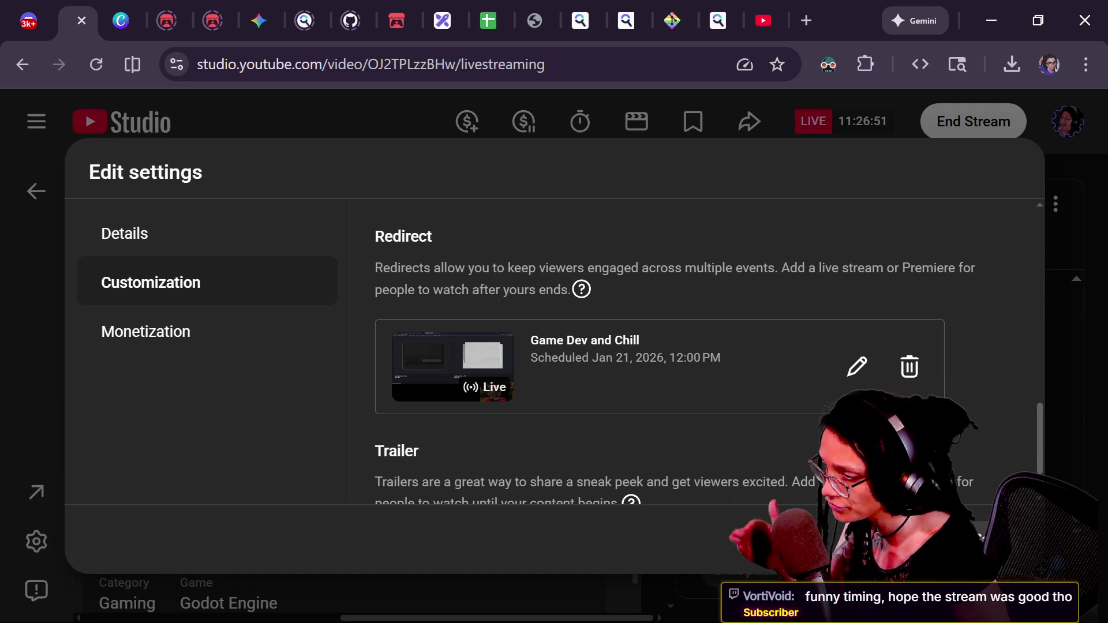
{"action": "scroll", "coordinate": [782, 393], "scroll_direction": "up", "scroll_amount": 4}
{"action": "scroll", "coordinate": [693, 352], "scroll_direction": "down", "scroll_amount": 5}
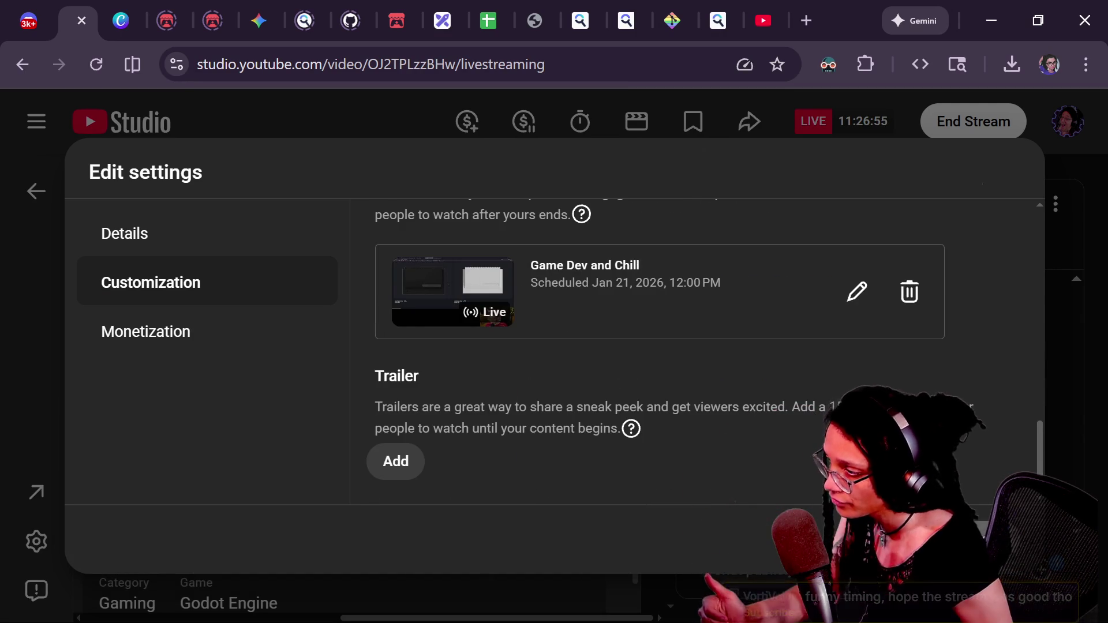
{"action": "left_click", "coordinate": [993, 539]}
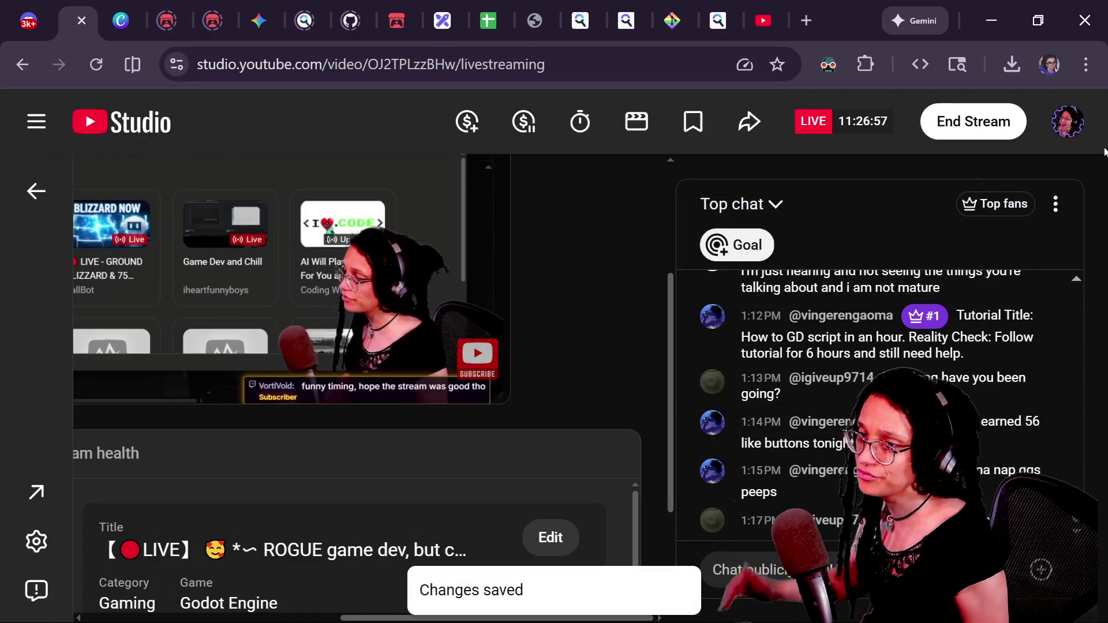
- Return to the Twitch chat showing 22 viewers ready to raid
{"action": "key", "text": "alt+Tab"}
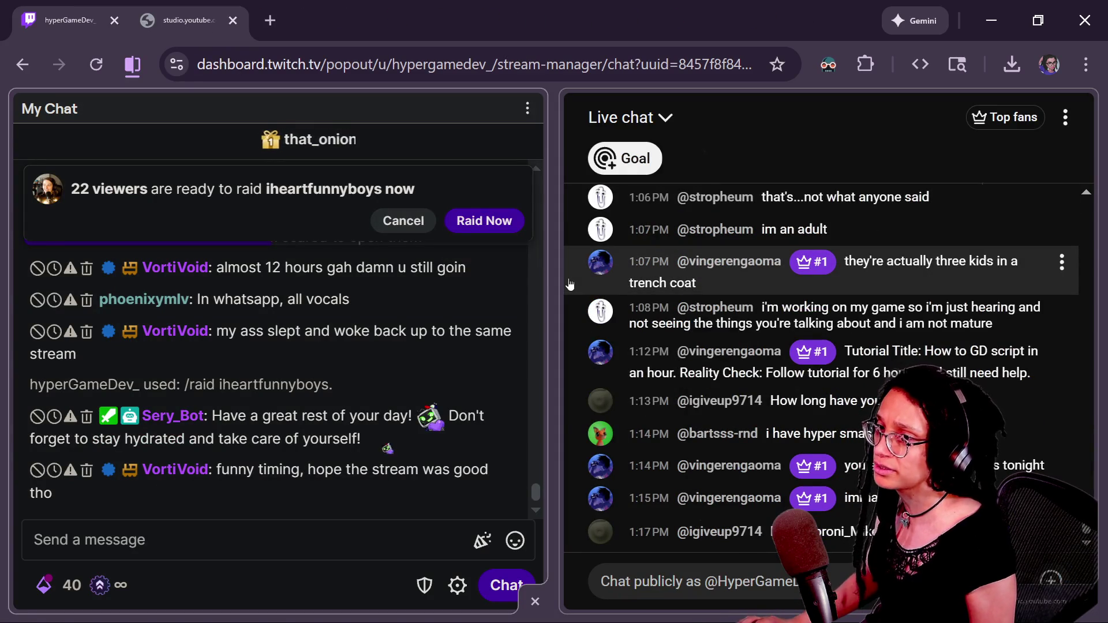
{"action": "key", "text": "alt+Tab"}
{"action": "key", "text": "alt+Tab"}
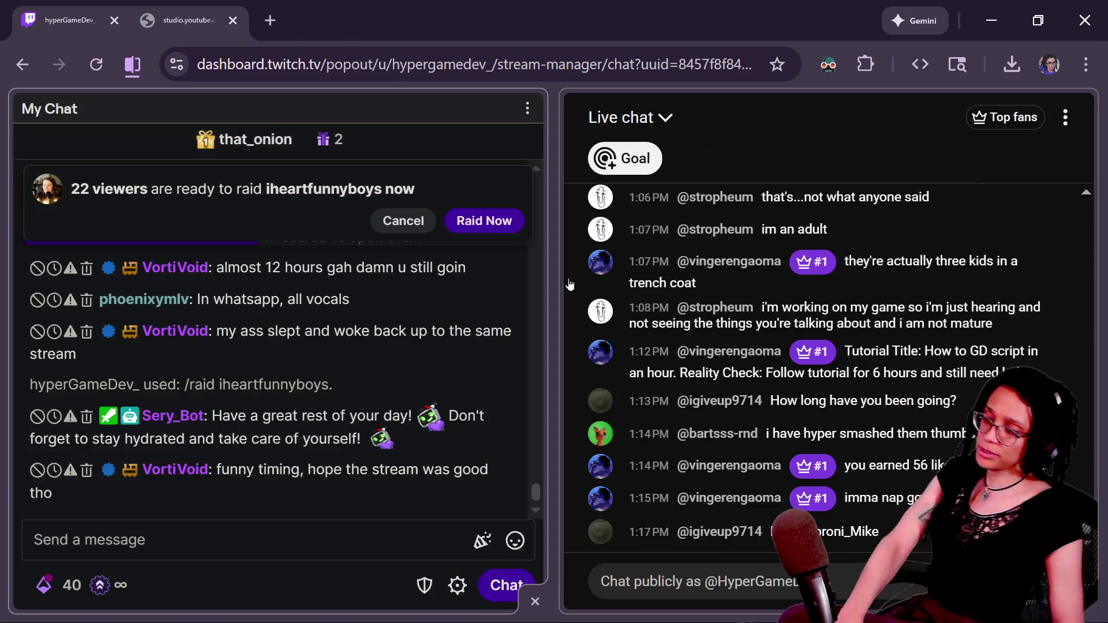